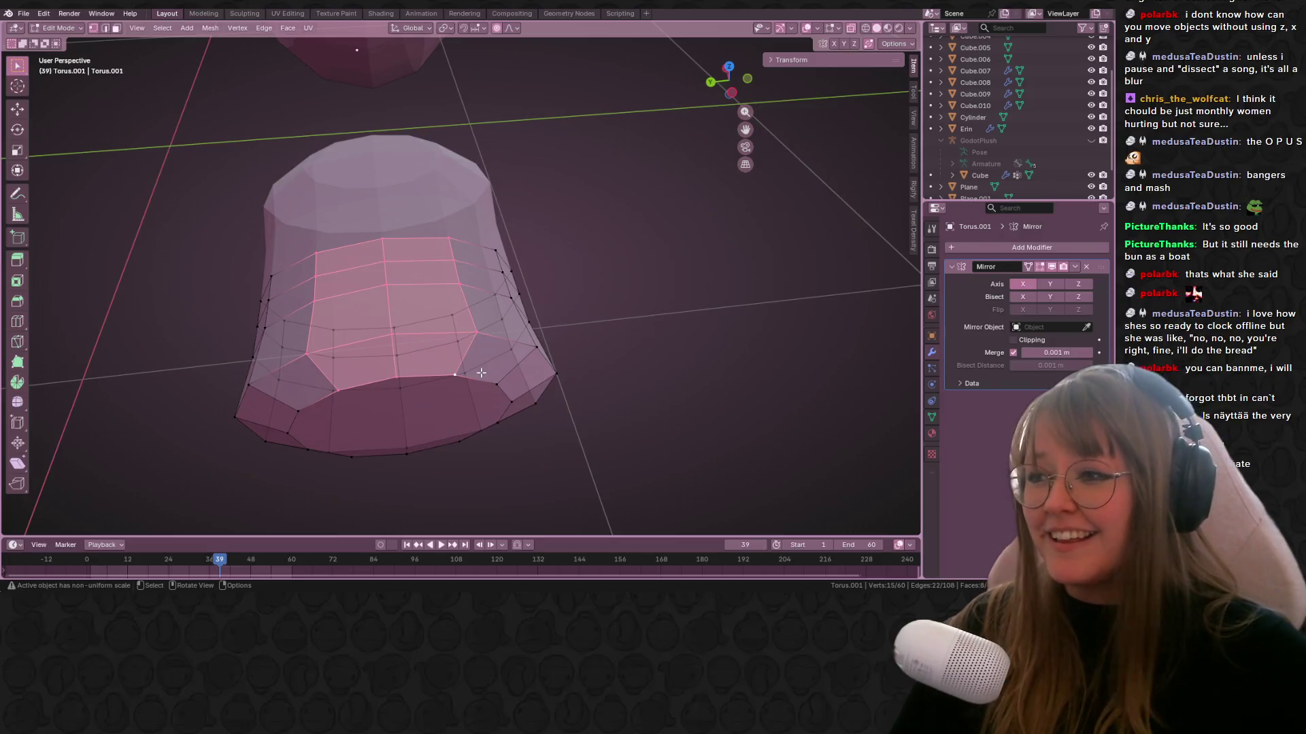
scroll(701, 309, "up", 2)
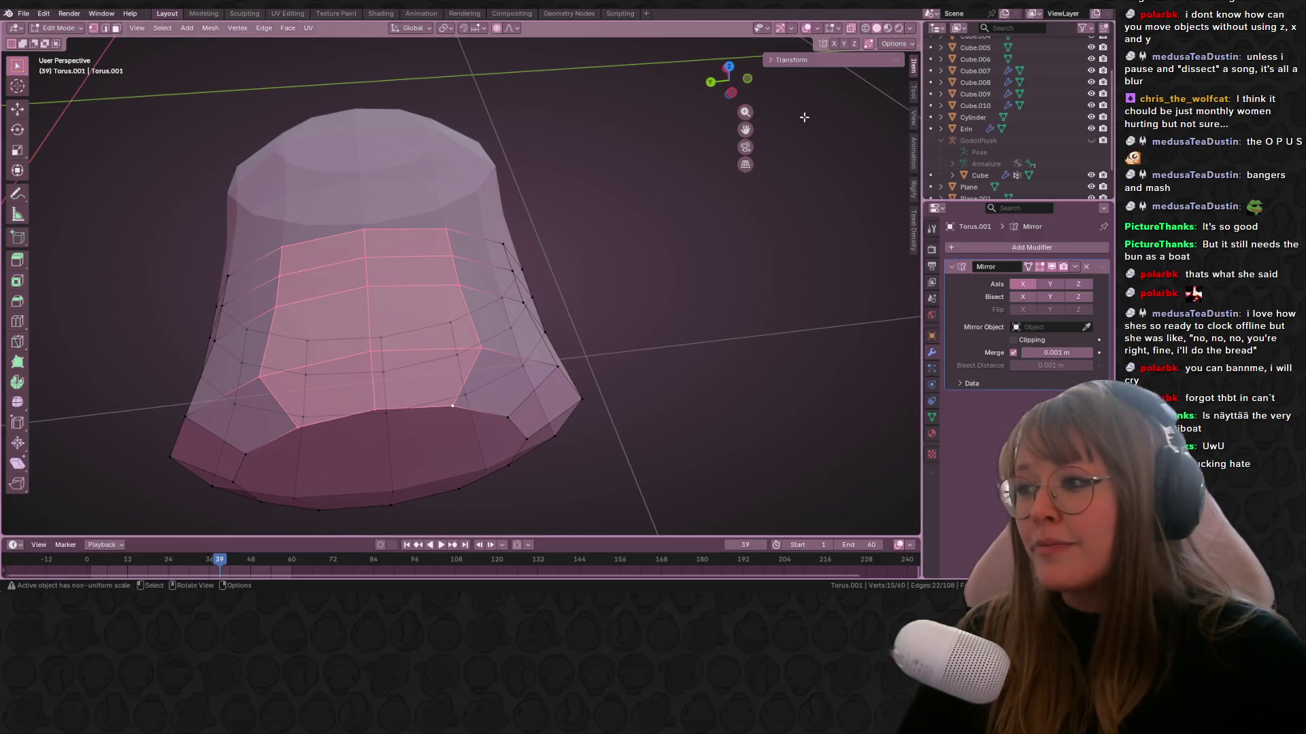
Extrude the bun base's top faces and pull them downward with proportional falloff in side view.
left_click(731, 94)
scroll(682, 150, "up", 2)
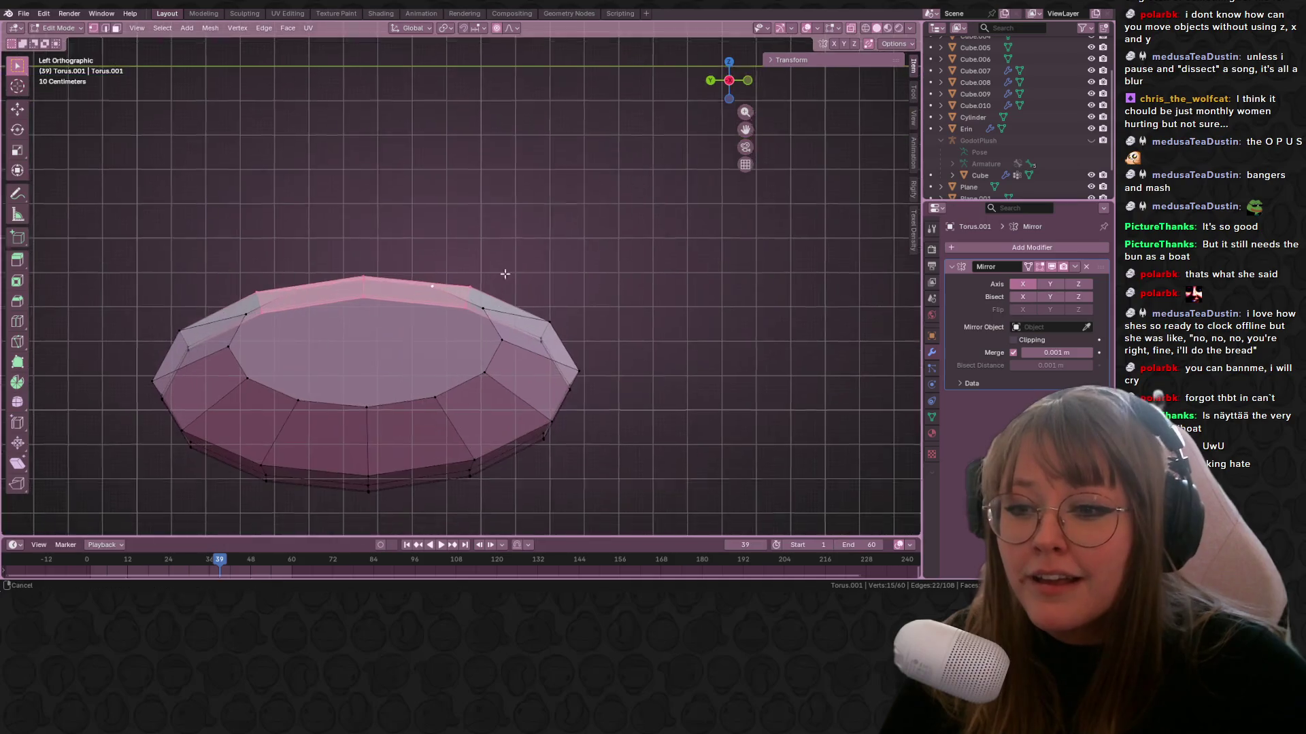
key("e")
left_click(365, 237)
key("ctrl+z")
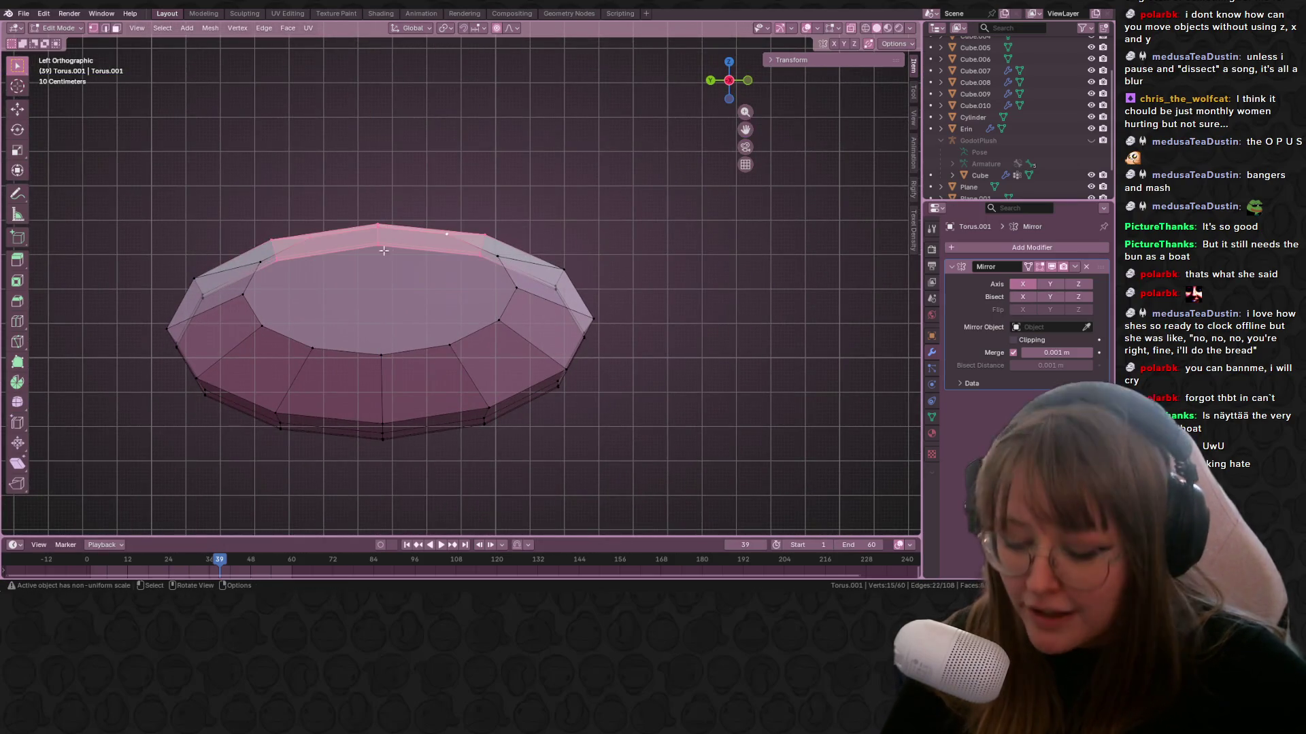
key("g")
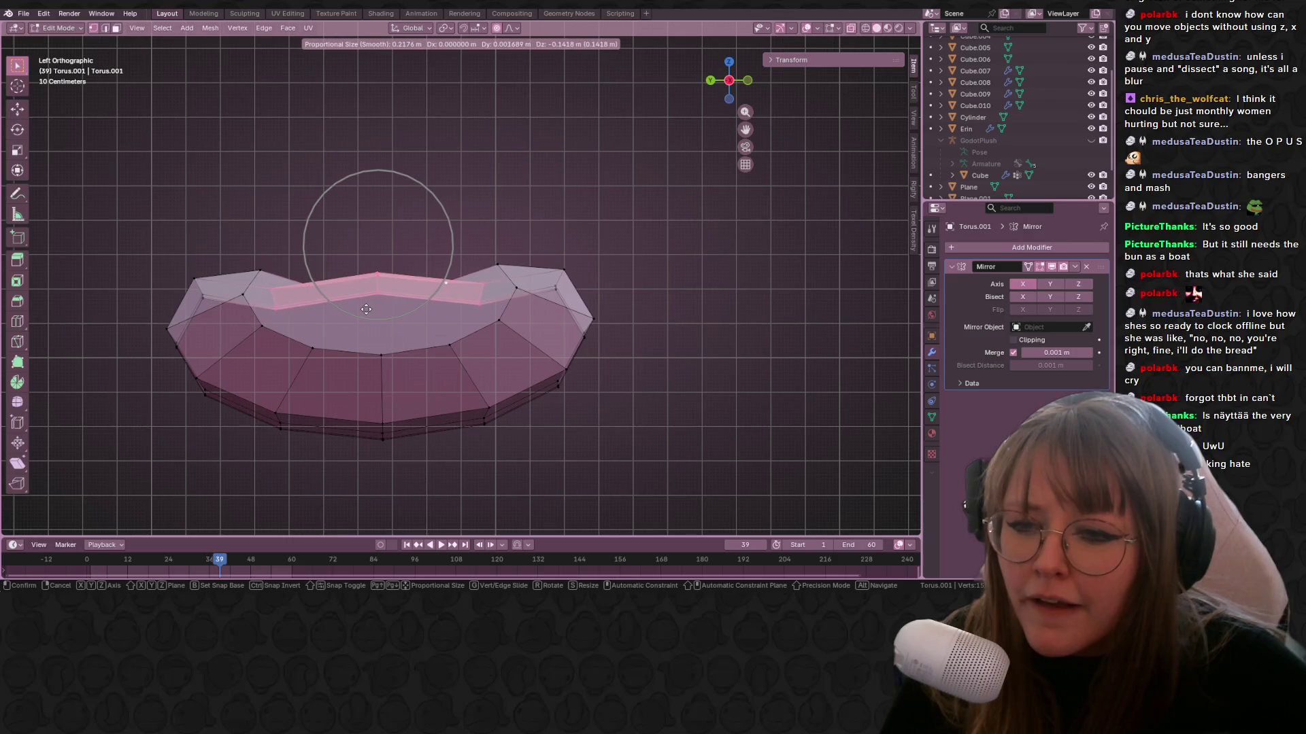
left_click(370, 317)
scroll(370, 318, "down", 3)
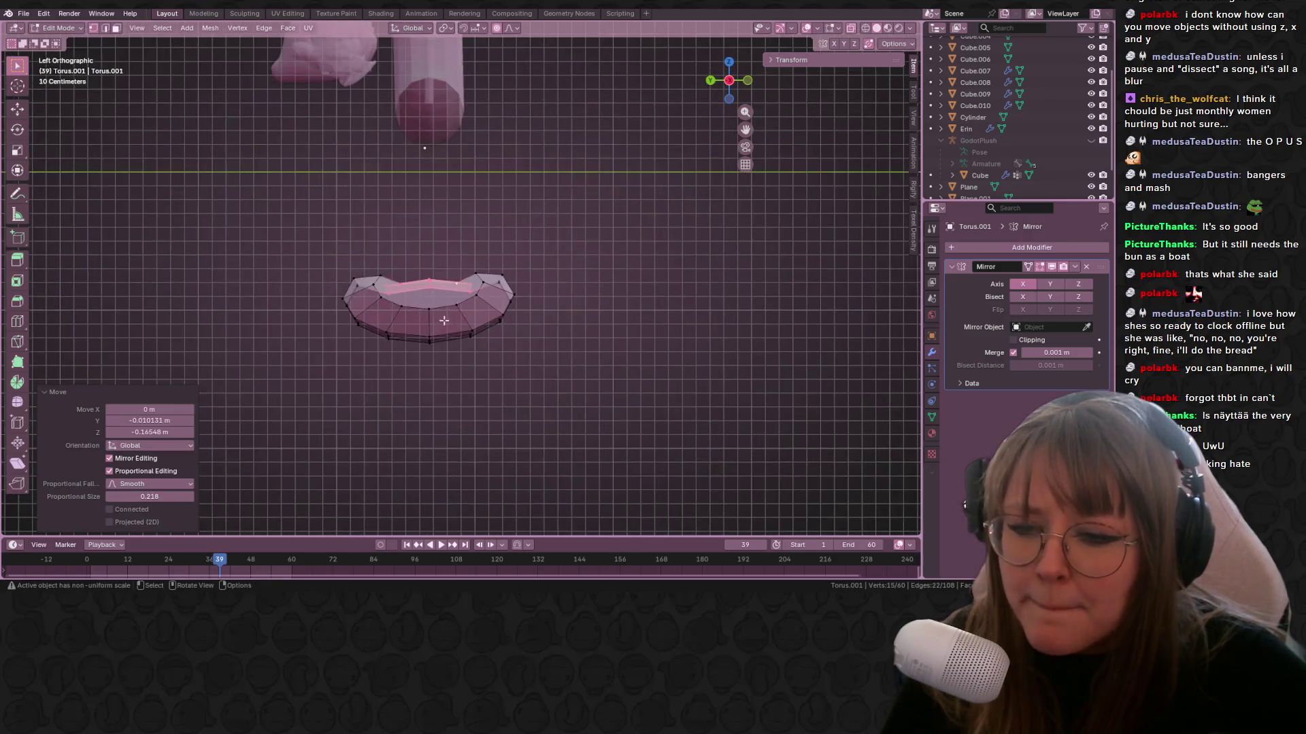
mouse_move(370, 317)
middle_mouse_down()
mouse_move(629, 450)
mouse_move(531, 399)
middle_mouse_up()
scroll(629, 449, "up", 2)
left_click_drag(435, 263, 561, 400)
From the left side view, box-select the right half of the base's vertices in X-ray.
left_click_drag(744, 96, 750, 92)
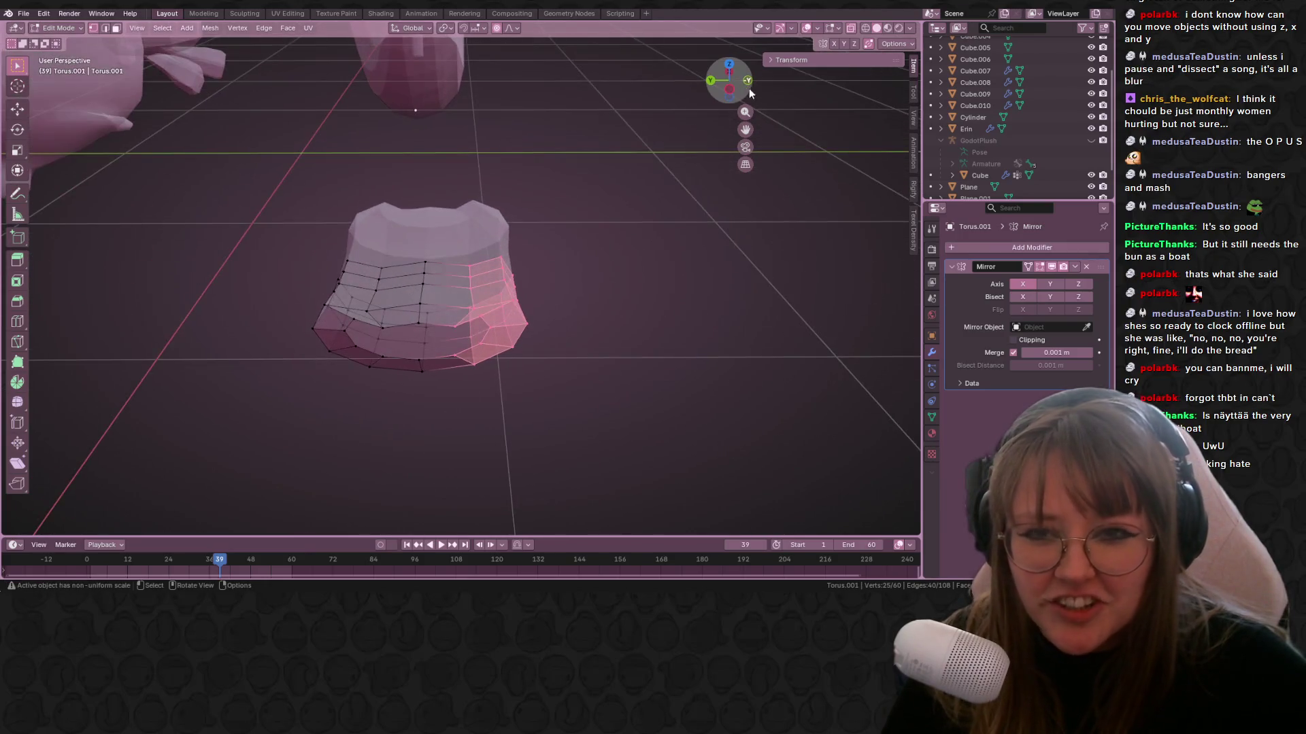
left_click(730, 89)
key("alt+a")
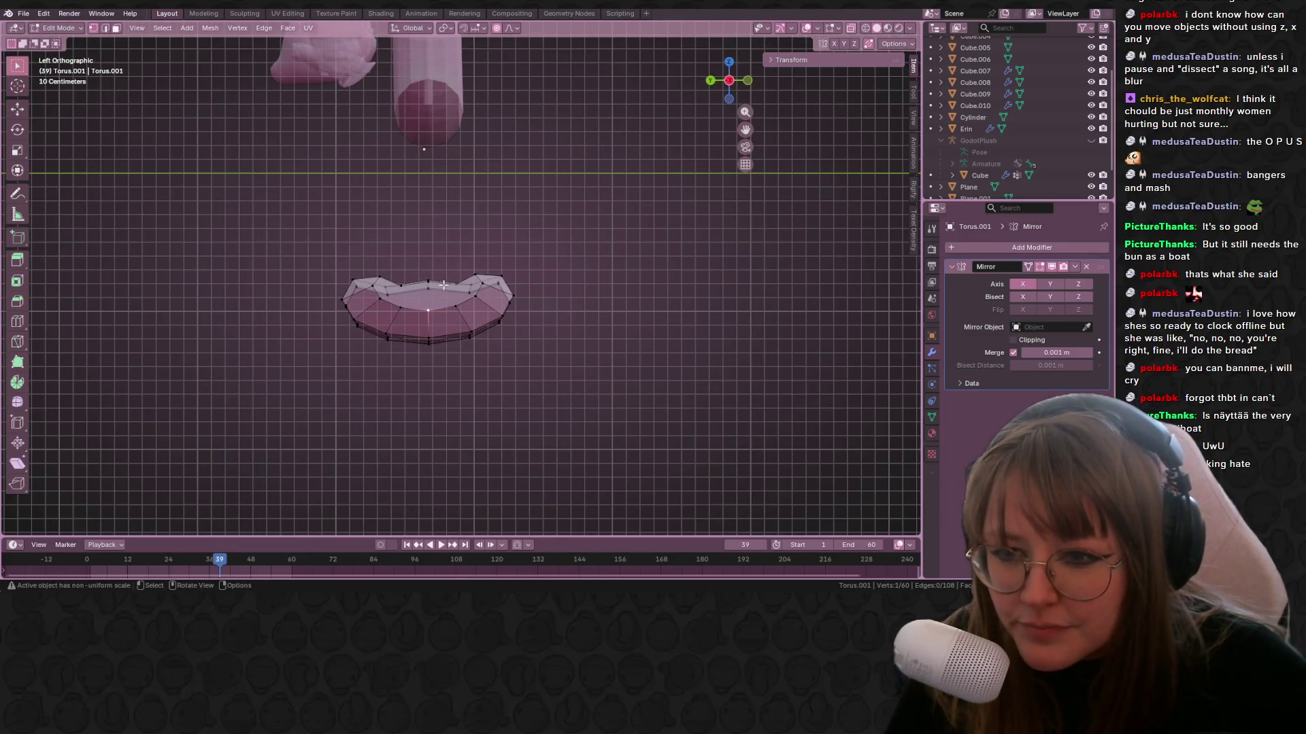
scroll(444, 285, "up", 2)
middle_click_drag(407, 92, 445, 217, "shift")
scroll(445, 216, "up", 2)
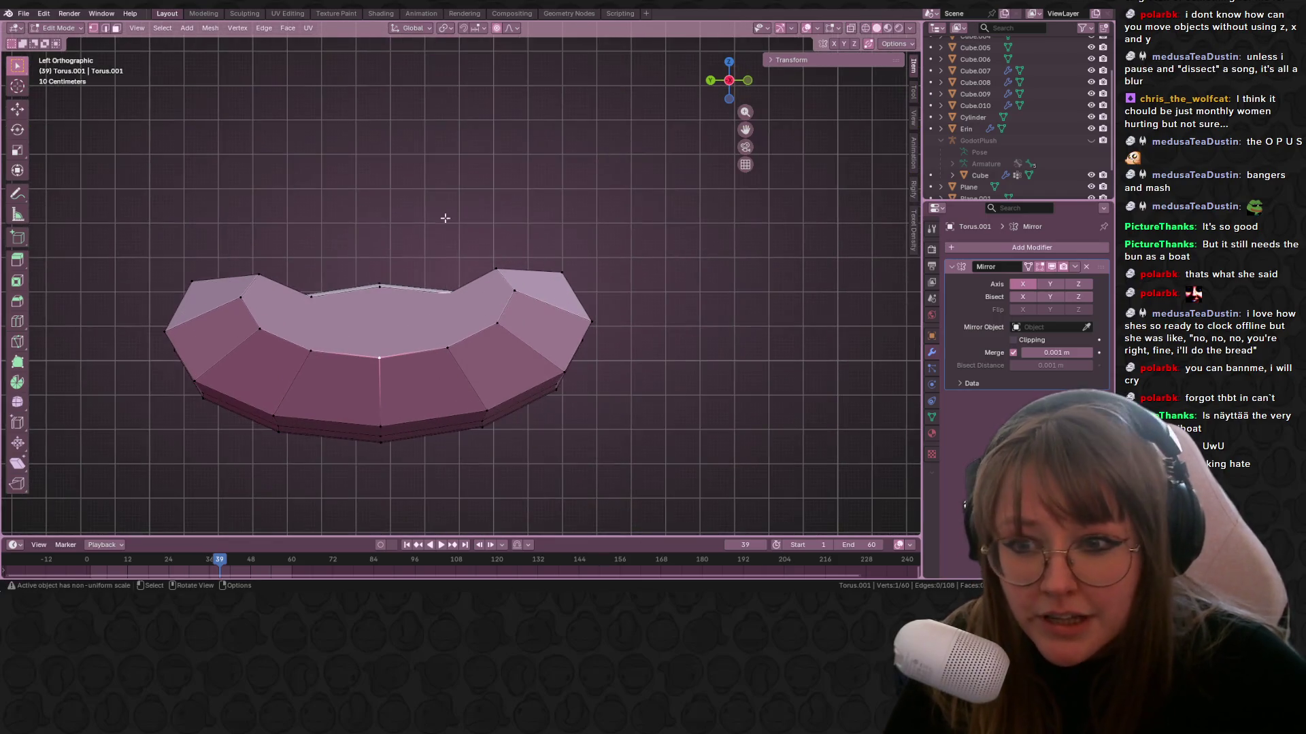
right_click(379, 292)
left_click(373, 301)
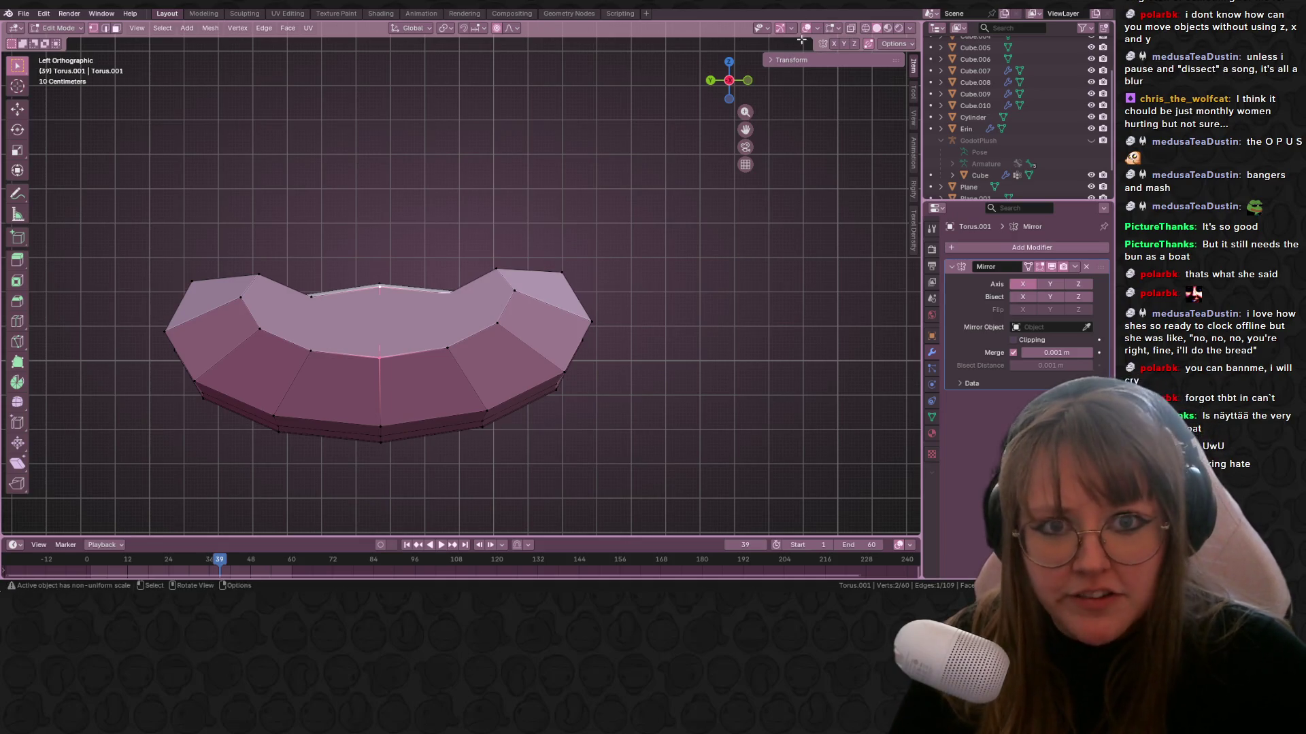
key("alt+z")
left_click_drag(455, 252, 765, 530)
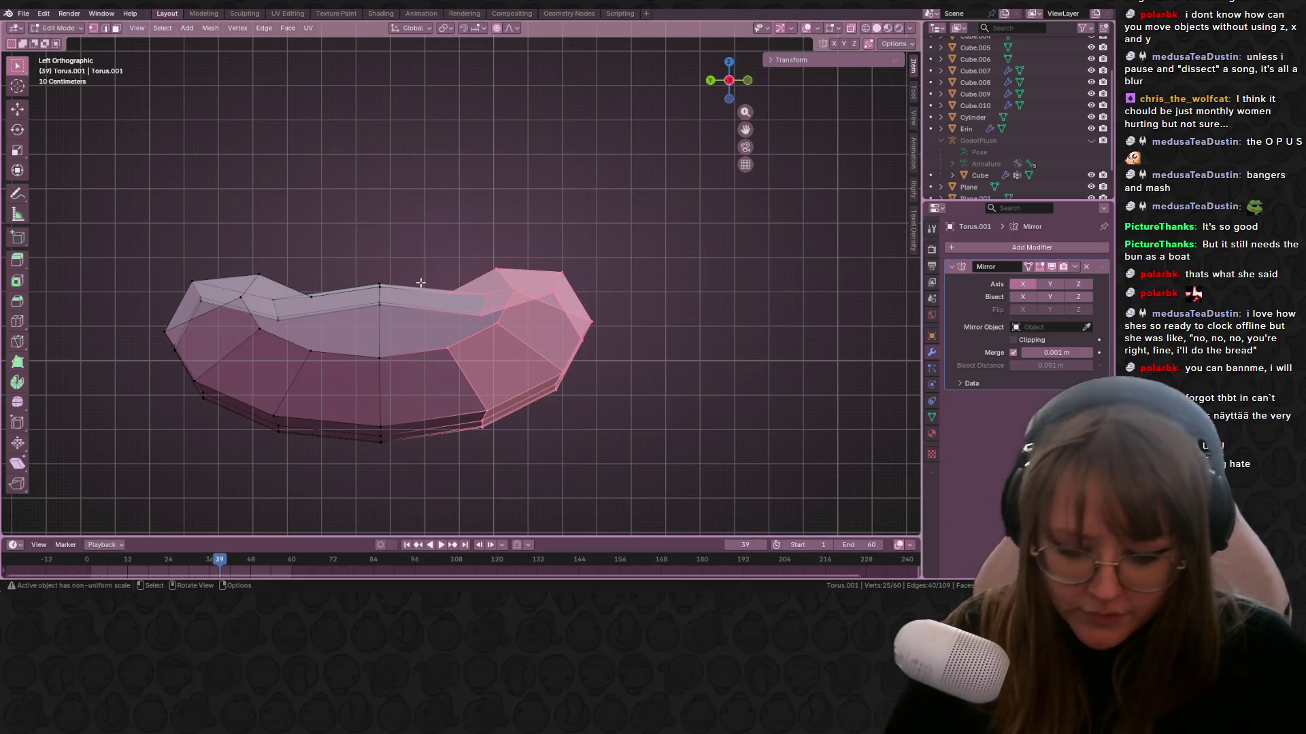
Delete the right-half vertices and mirror the remaining half across the Y axis.
right_click(455, 253)
left_click(428, 546)
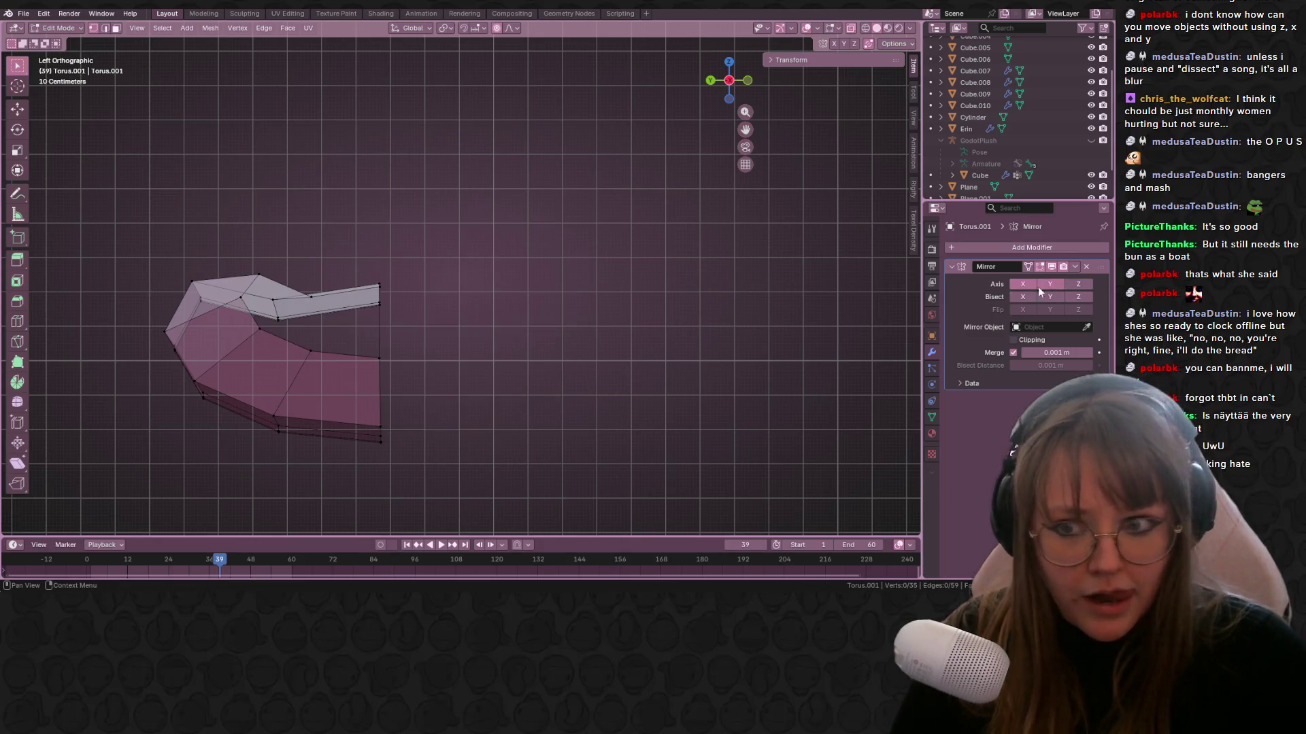
left_click(1050, 286)
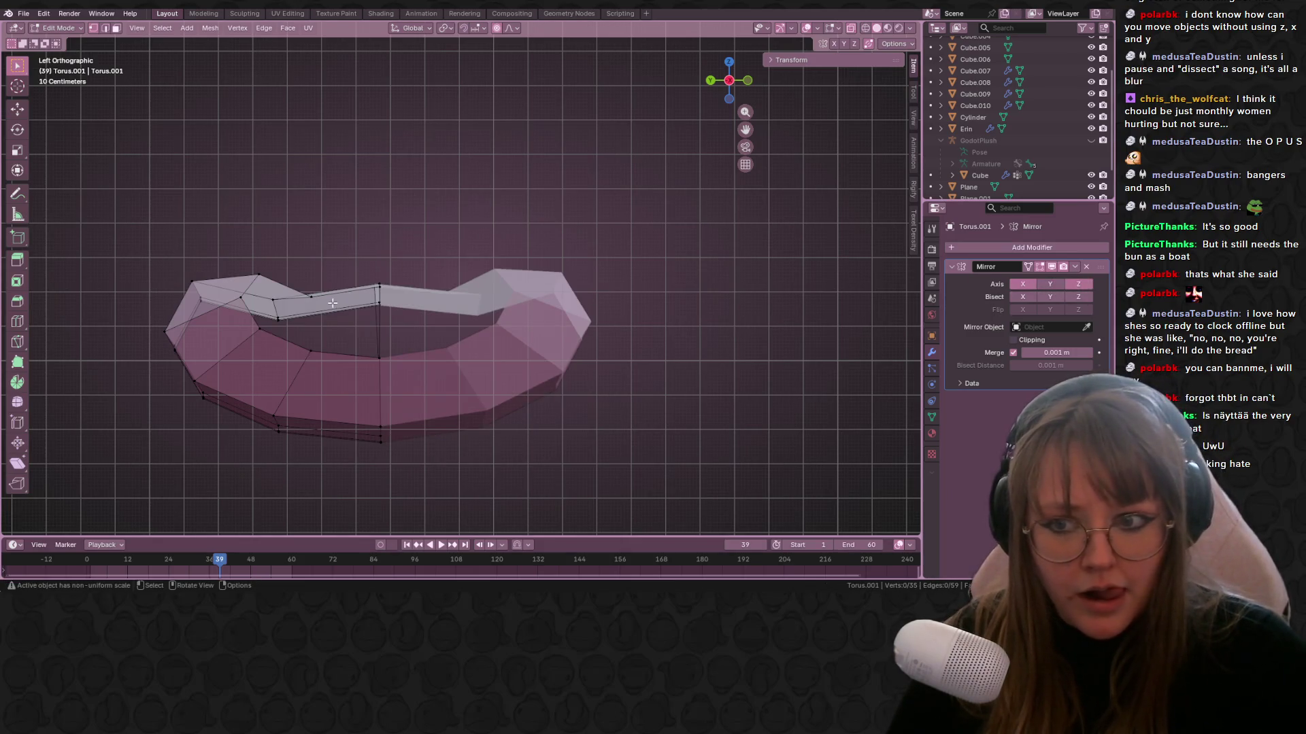
scroll(332, 302, "down", 2)
mouse_move(337, 298)
middle_mouse_down()
mouse_move(391, 317)
mouse_move(429, 306)
middle_mouse_up()
left_click(715, 88)
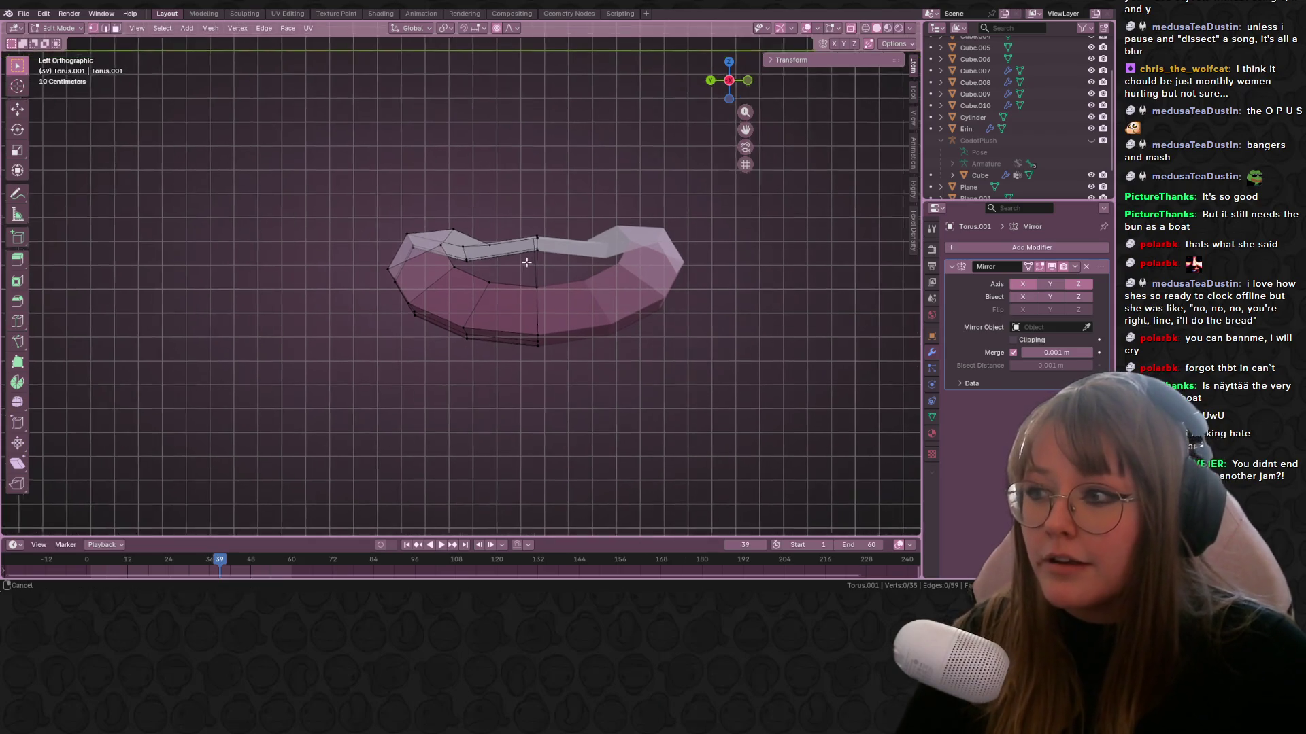
mouse_move(676, 285)
middle_mouse_down()
mouse_move(606, 326)
mouse_move(642, 350)
mouse_move(644, 298)
mouse_move(736, 64)
middle_mouse_up()
Rotate and lift the base's end vertices upward with proportional falloff.
left_click(596, 340, "alt")
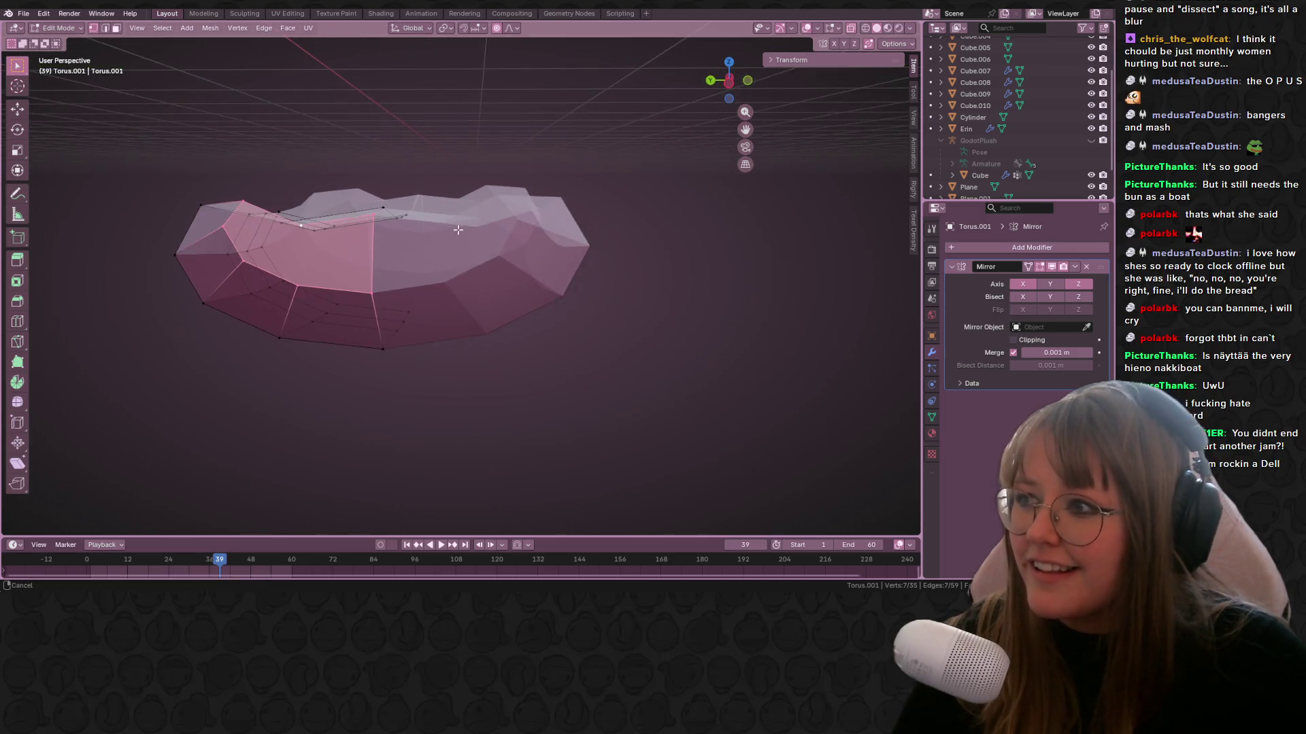
left_click(721, 83)
left_click_drag(259, 189, 406, 376)
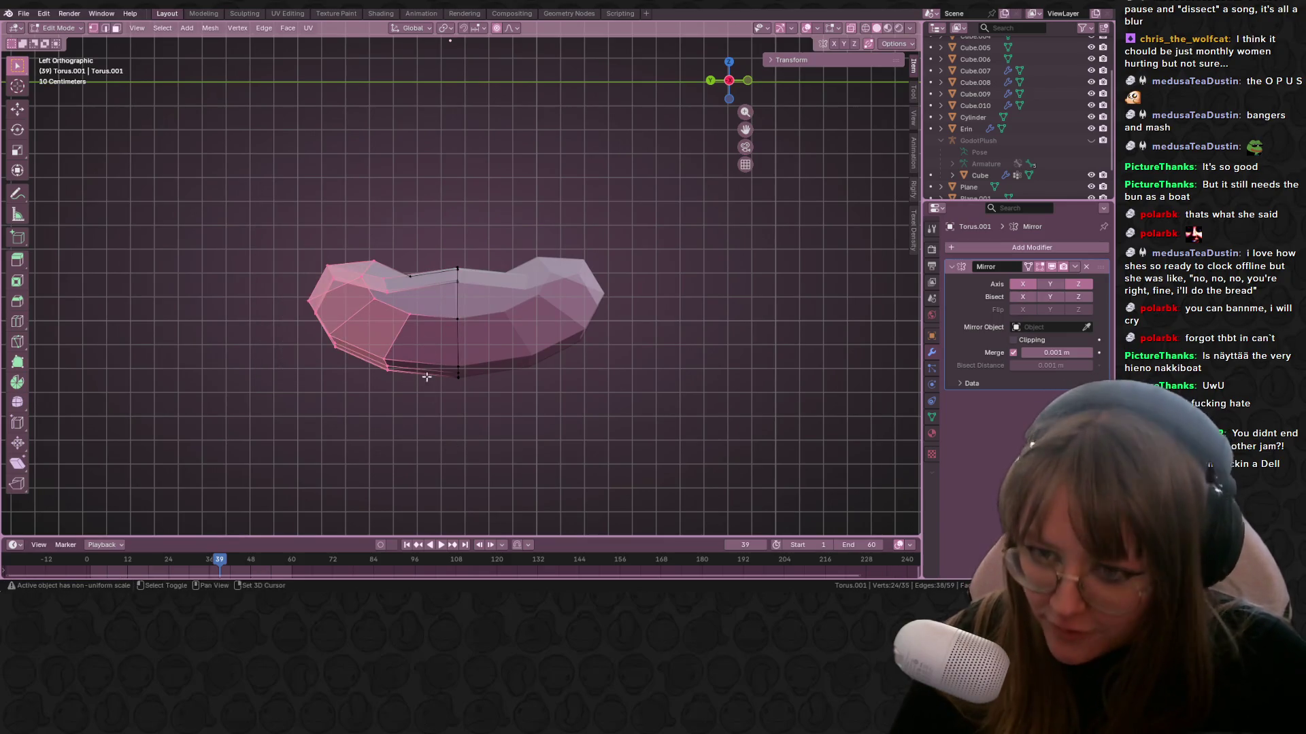
key("r")
left_click(336, 466)
key("g")
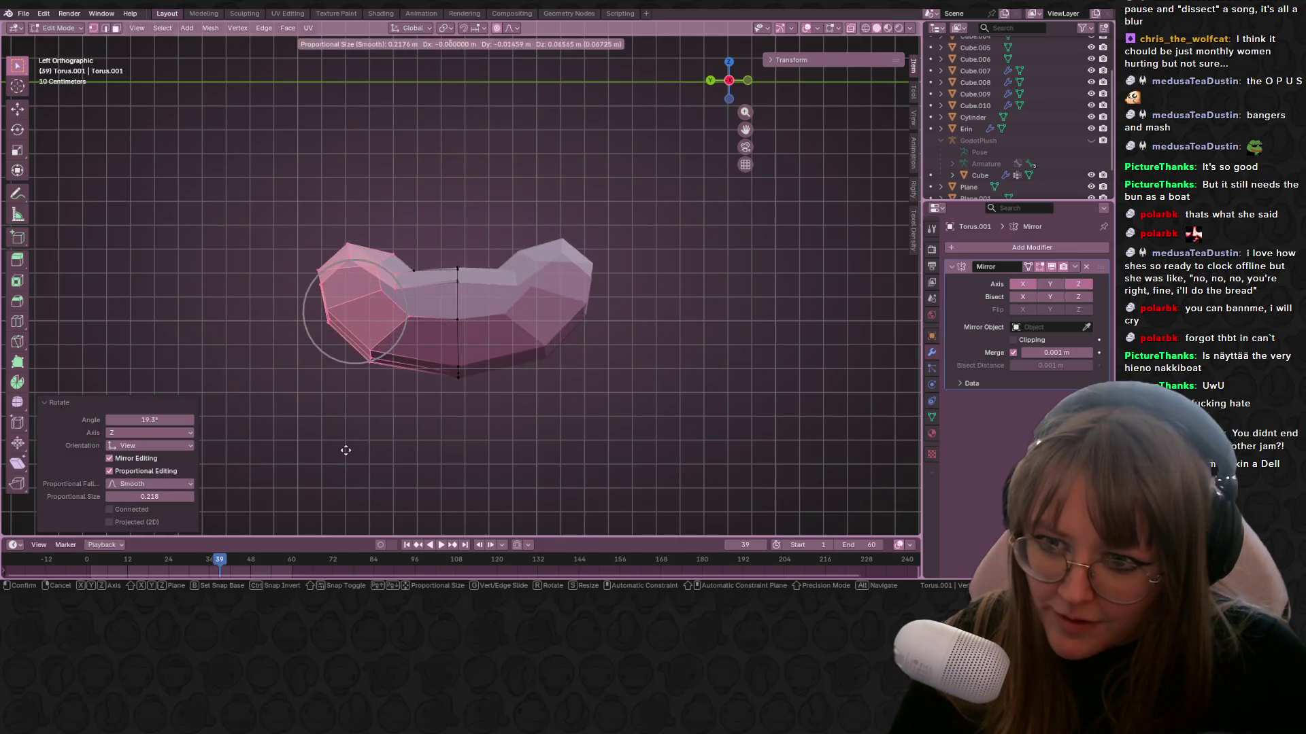
left_click(347, 445)
Slide a stray vertex along its edge to tidy the loop, then return to Object Mode.
middle_click_drag(347, 444, 461, 262)
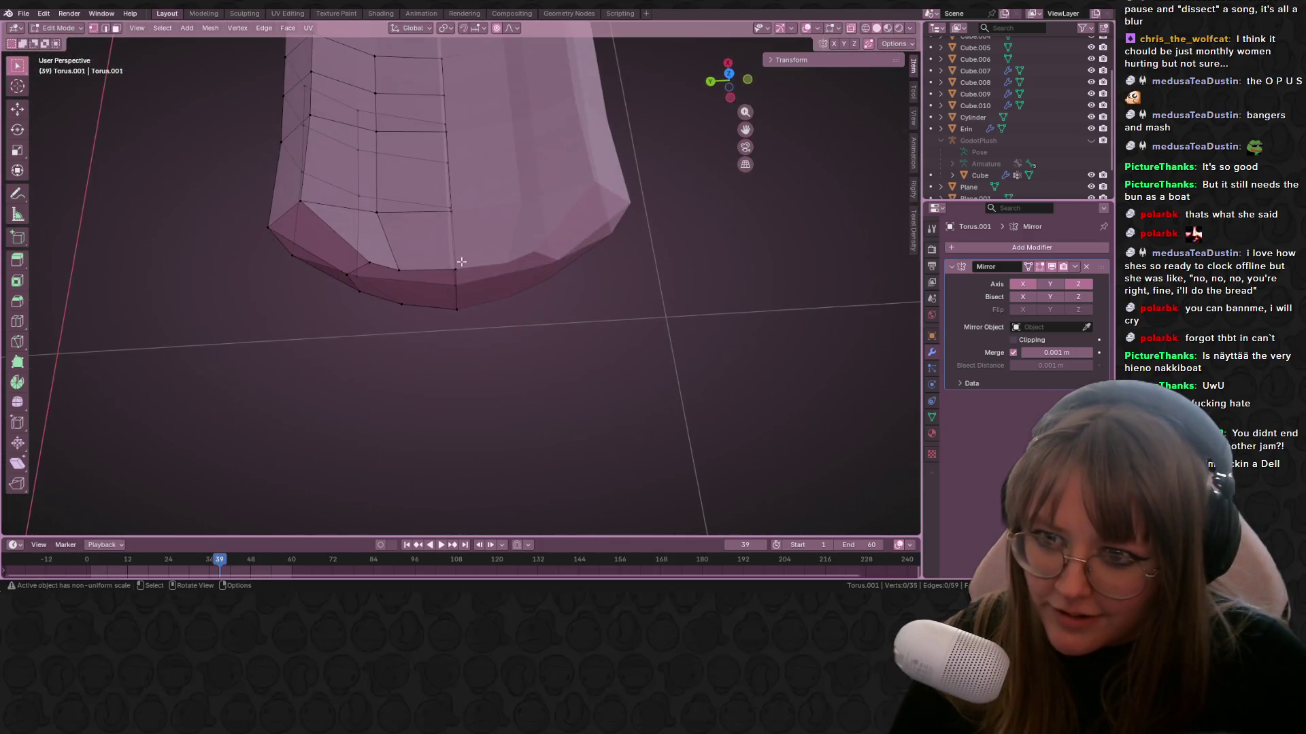
mouse_move(450, 201)
middle_mouse_down()
mouse_move(457, 214)
mouse_move(618, 224)
middle_mouse_up()
left_click(454, 210)
key("g")
key("g")
left_click(458, 214)
scroll(458, 212, "down", 3)
key("Tab")
scroll(614, 215, "down", 3)
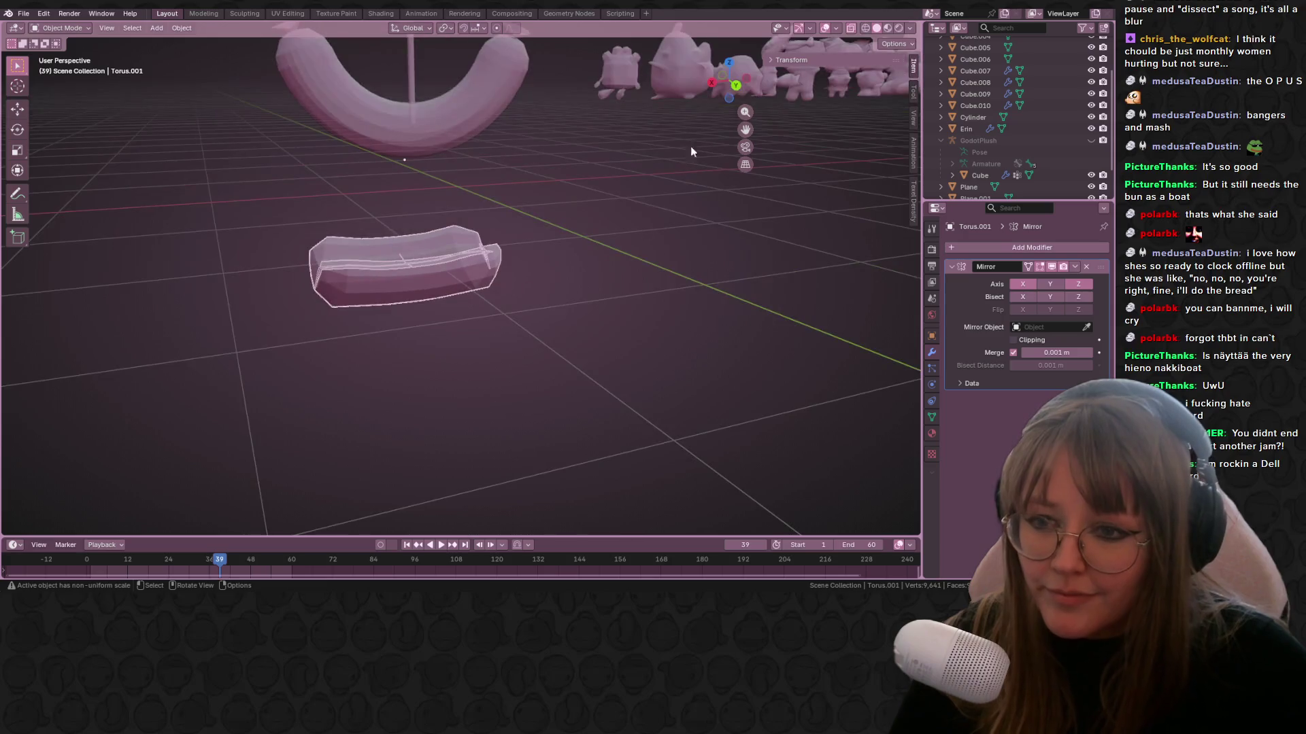
From the back view, move the bun base Torus.001 to sit under the pink sausage.
left_click(736, 85)
key("g")
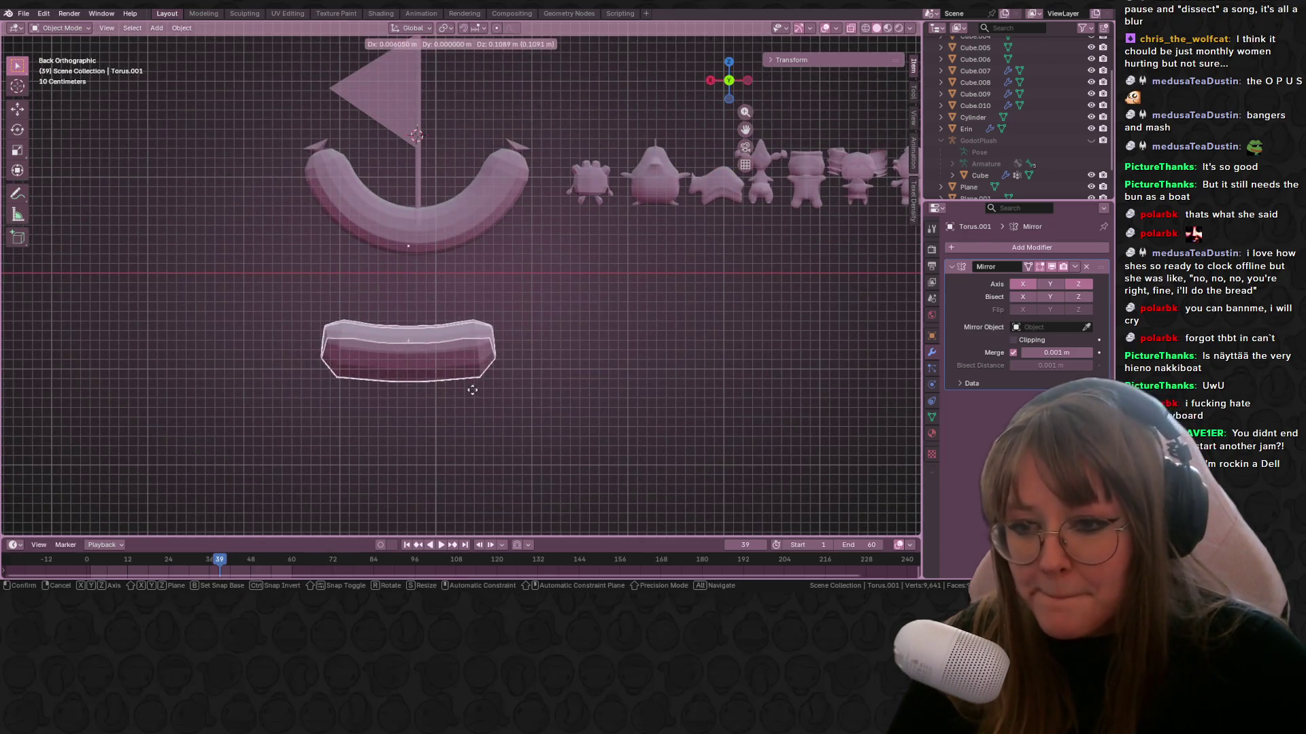
left_click(483, 291)
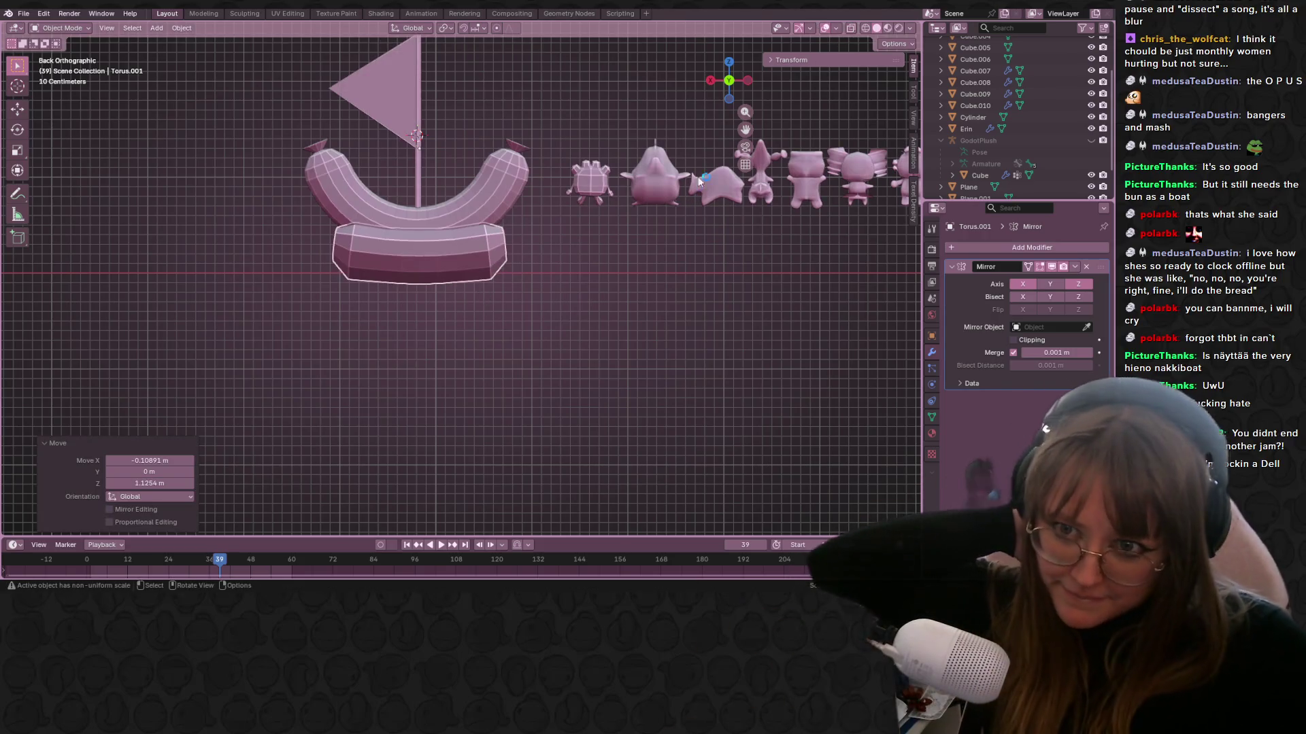
left_click(468, 243)
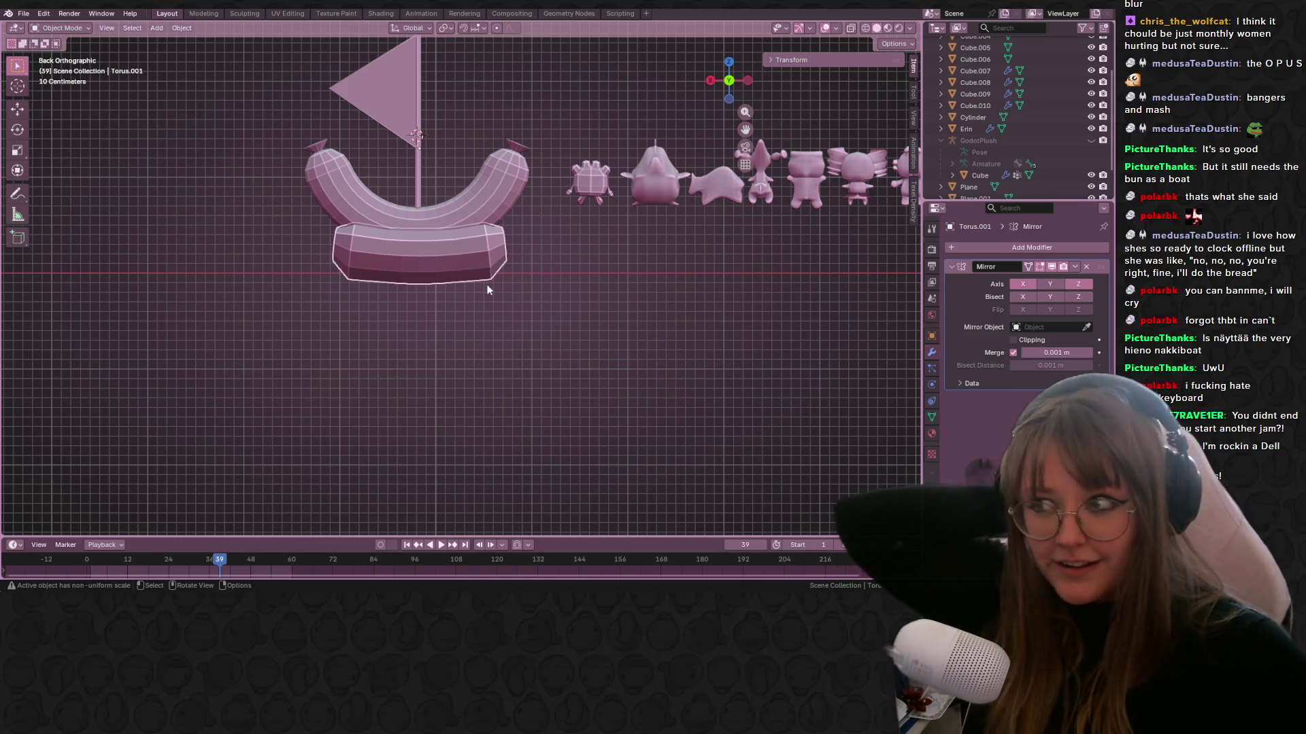
scroll(470, 283, "up", 1)
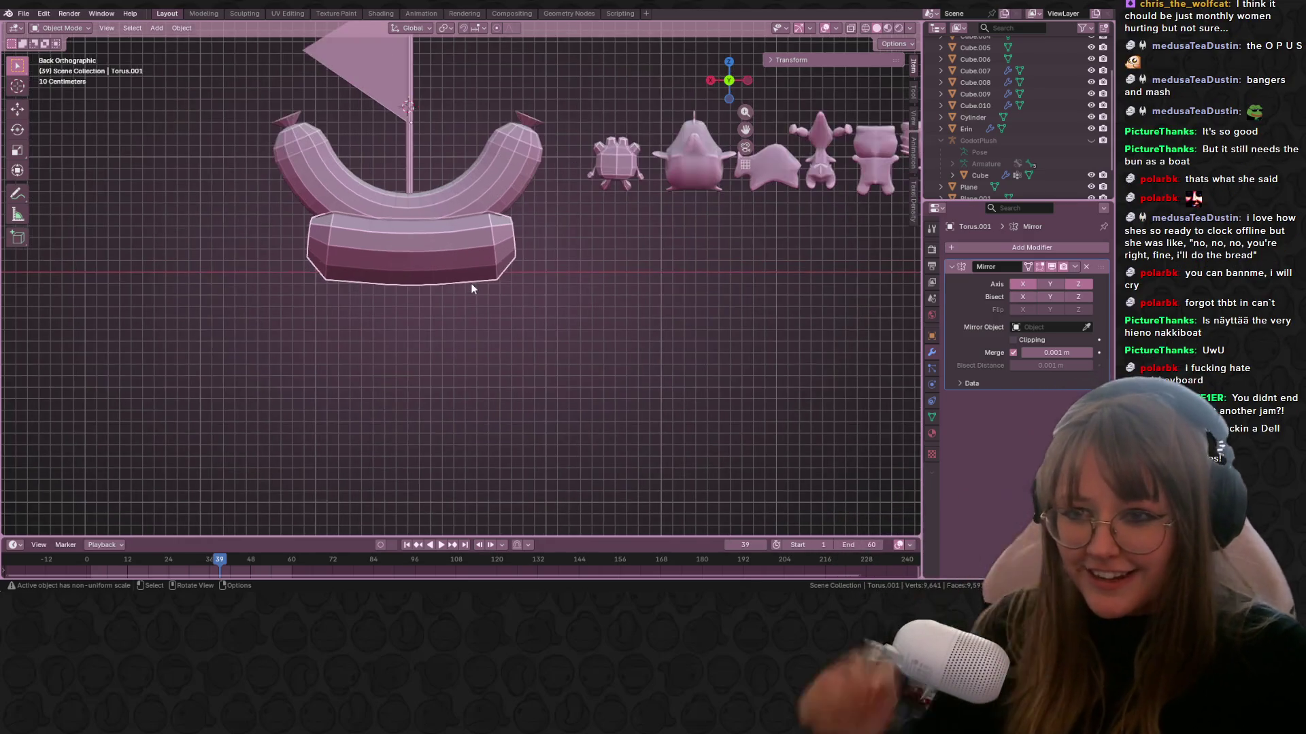
scroll(470, 283, "up", 1)
scroll(464, 265, "up", 1)
scroll(567, 296, "up", 1)
key("g")
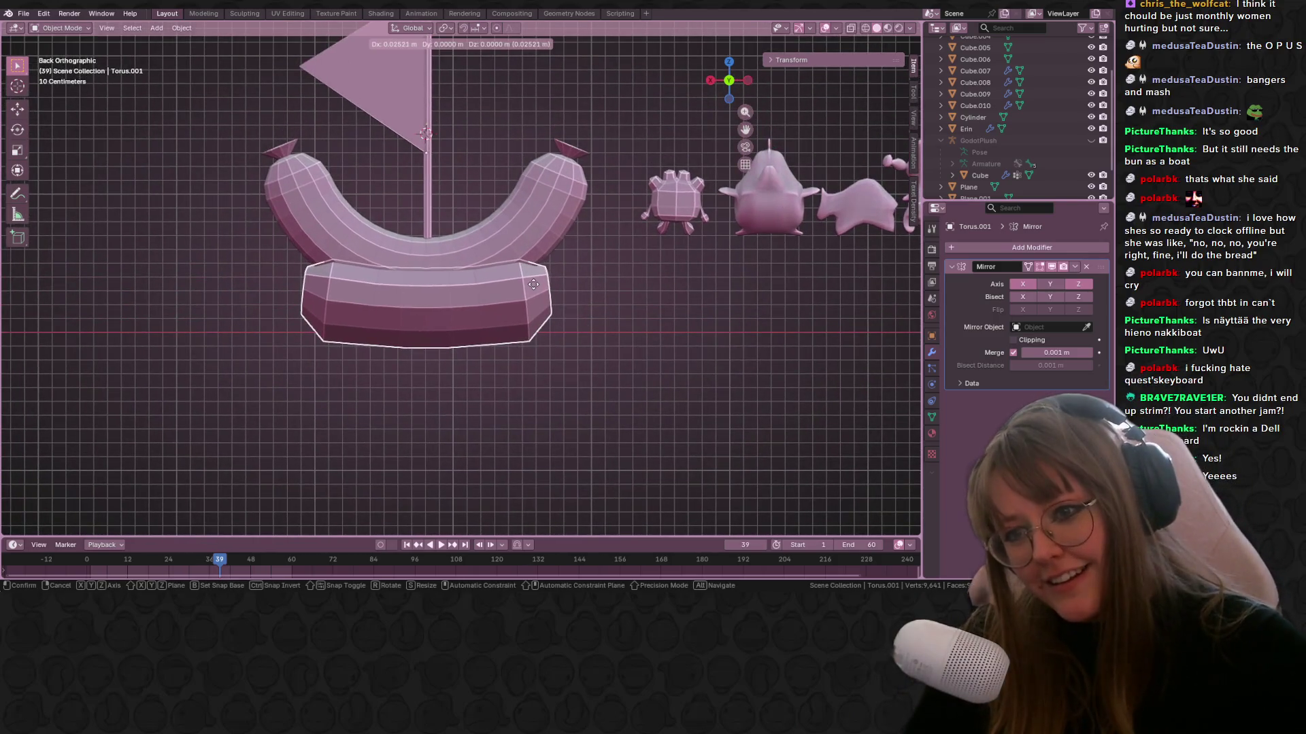
left_click(533, 284)
middle_click_drag(617, 344, 468, 357)
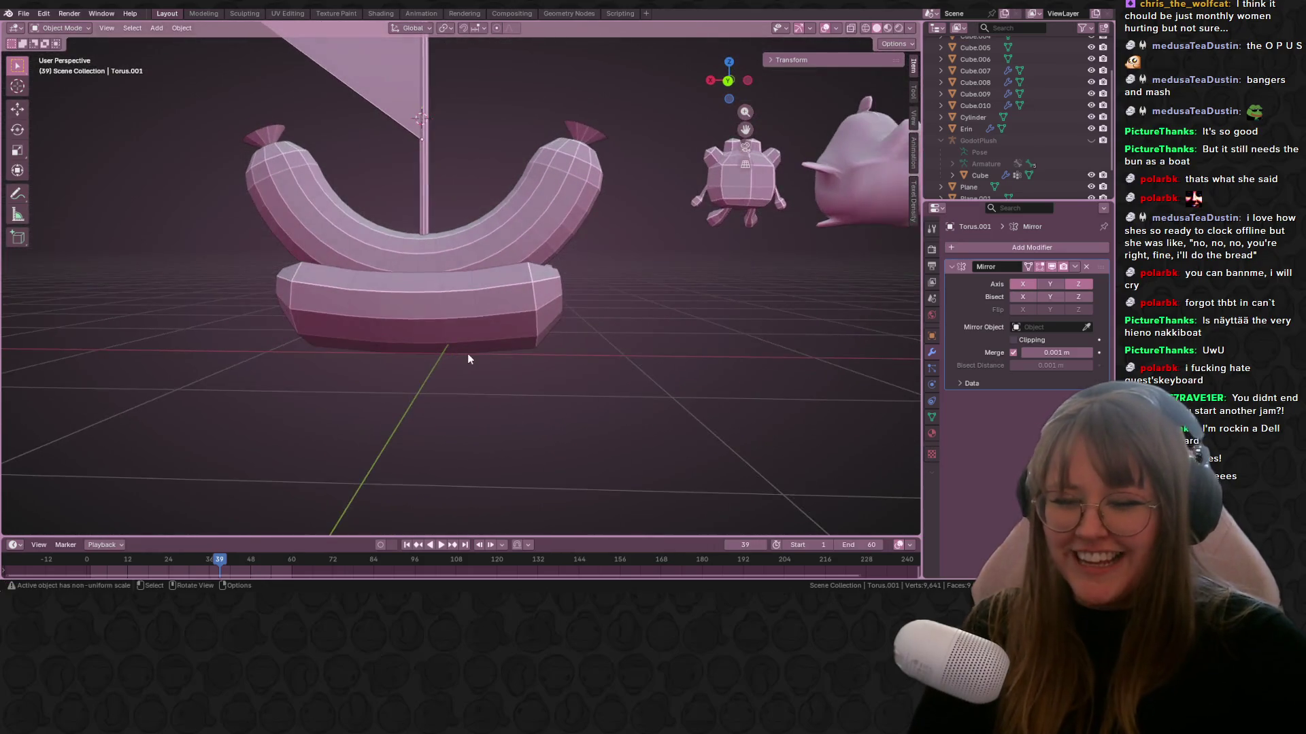
scroll(467, 354, "down", 5)
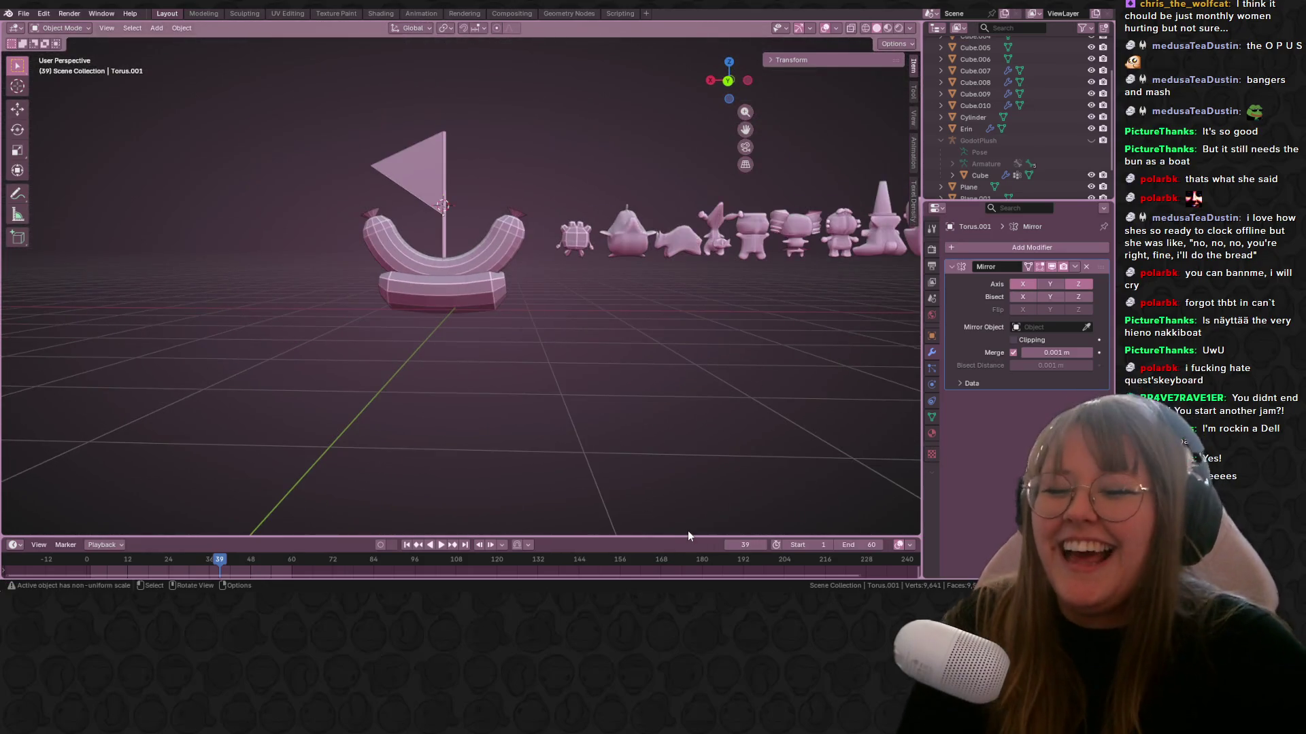
left_click(727, 82)
scroll(827, 296, "up", 4)
Shrink the bun base slightly and lower it along Z to settle beneath the sausage hull.
key("s")
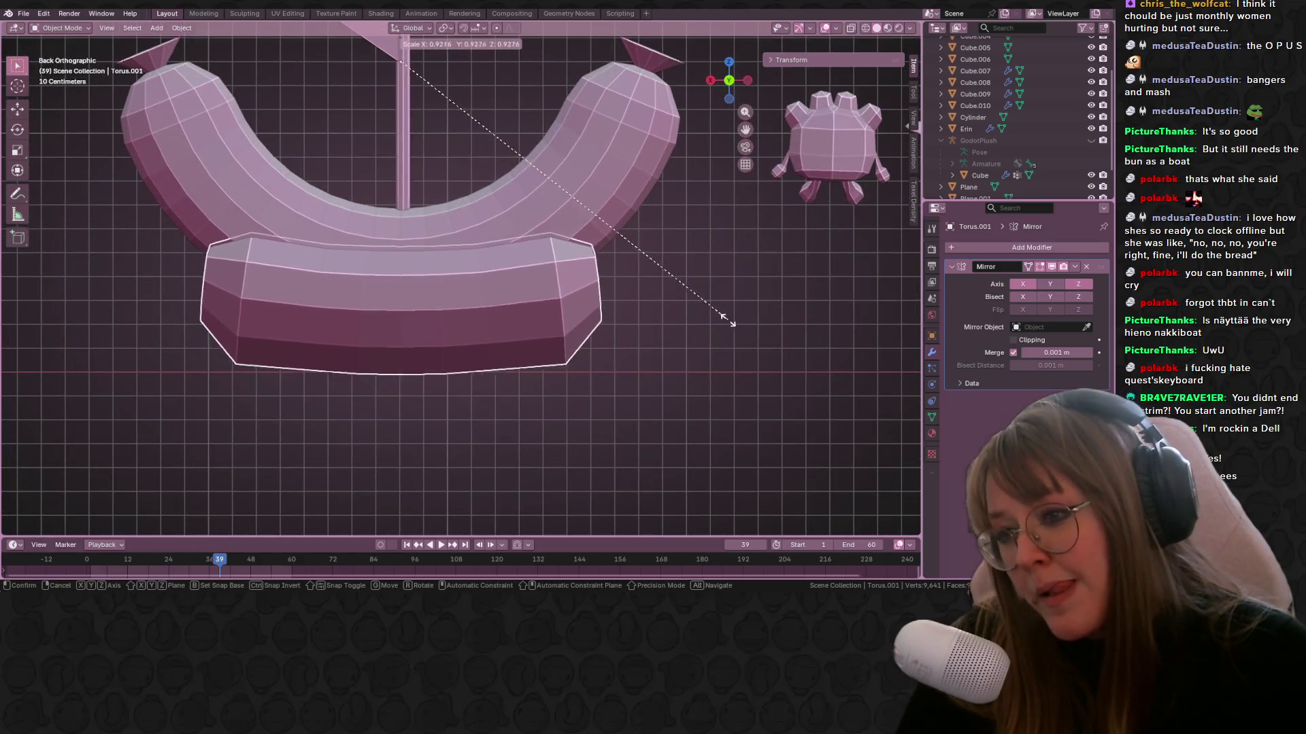
left_click(722, 319)
key("g")
left_click(686, 325)
key("s")
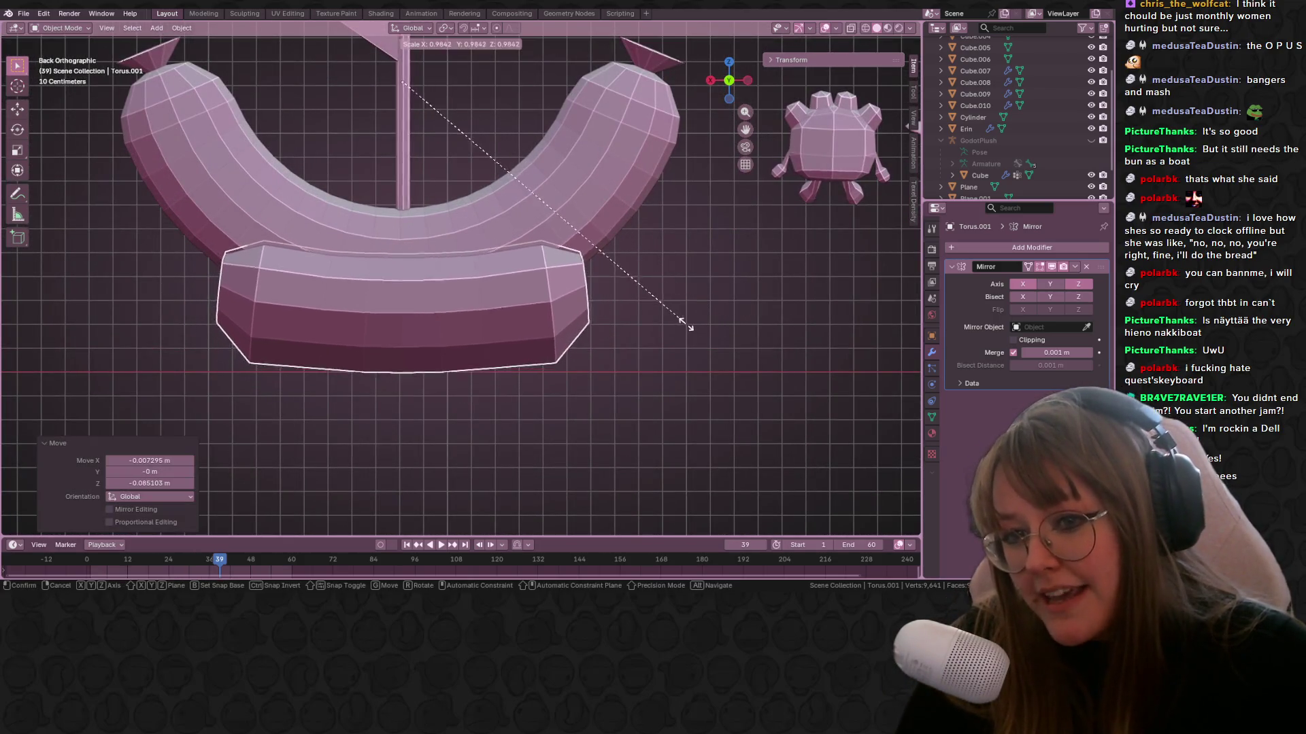
left_click(635, 286)
key("g")
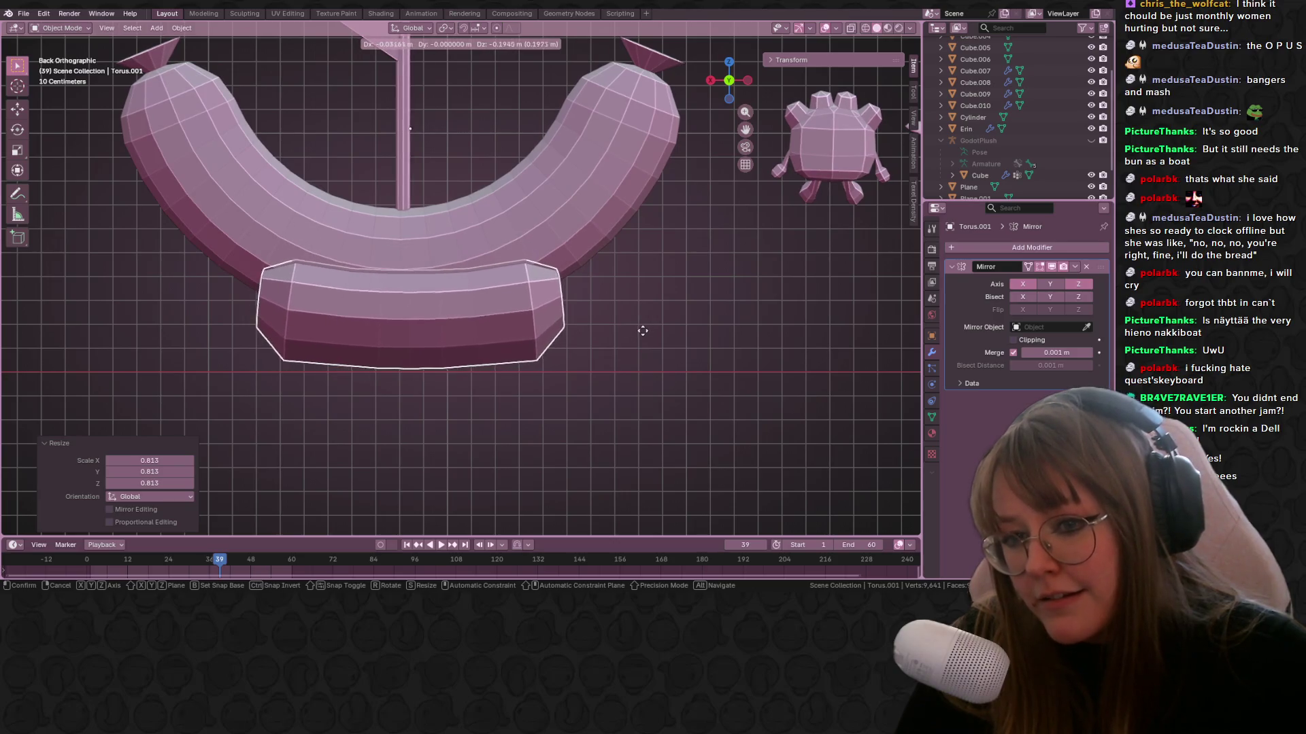
left_click(644, 330)
mouse_move(576, 348)
middle_mouse_down()
mouse_move(624, 362)
mouse_move(429, 386)
mouse_move(563, 378)
mouse_move(485, 336)
middle_mouse_up()
scroll(436, 346, "down", 4)
scroll(428, 348, "down", 3)
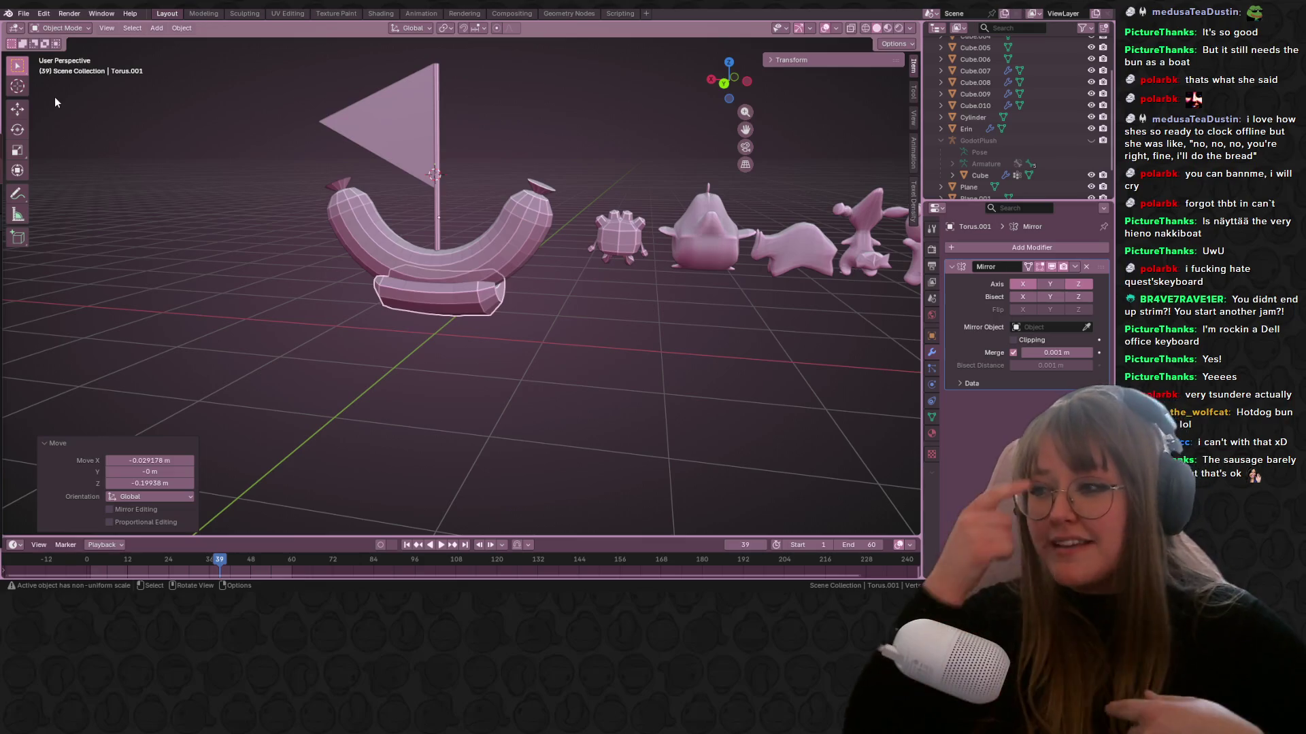
Orbit around the hot-dog boat to inspect it beside the plush figures.
mouse_move(630, 384)
middle_mouse_down()
mouse_move(821, 334)
mouse_move(506, 238)
middle_mouse_up()
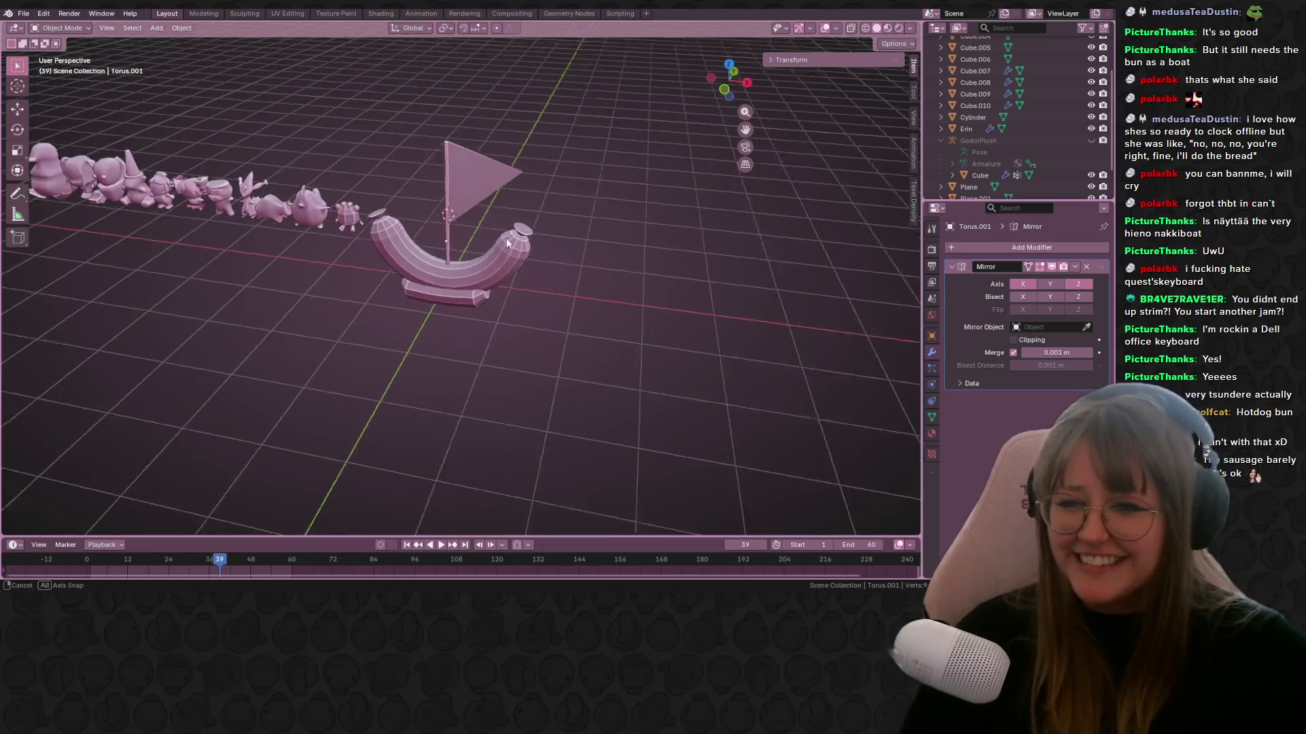
scroll(506, 238, "down", 2)
mouse_move(403, 189)
left_mouse_down()
mouse_move(497, 352)
mouse_move(531, 377)
left_mouse_up()
scroll(532, 378, "up", 2)
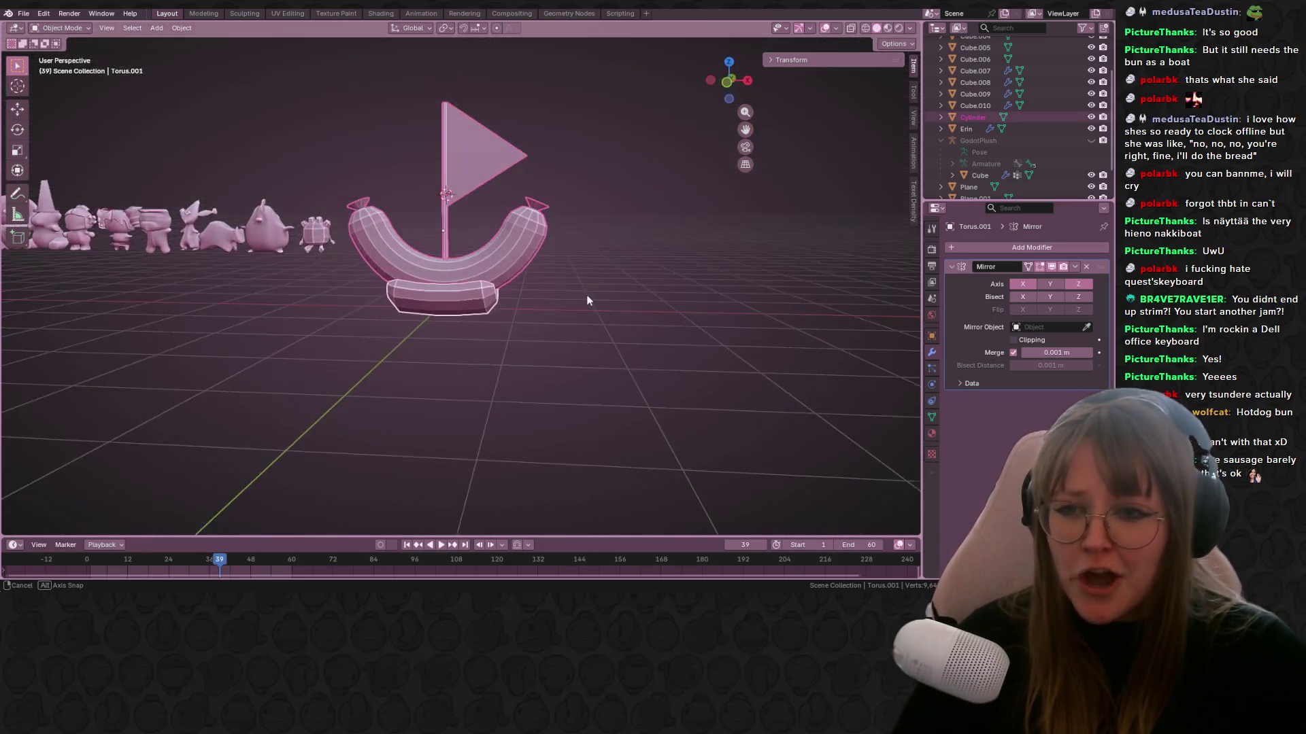
middle_click_drag(587, 295, 567, 347)
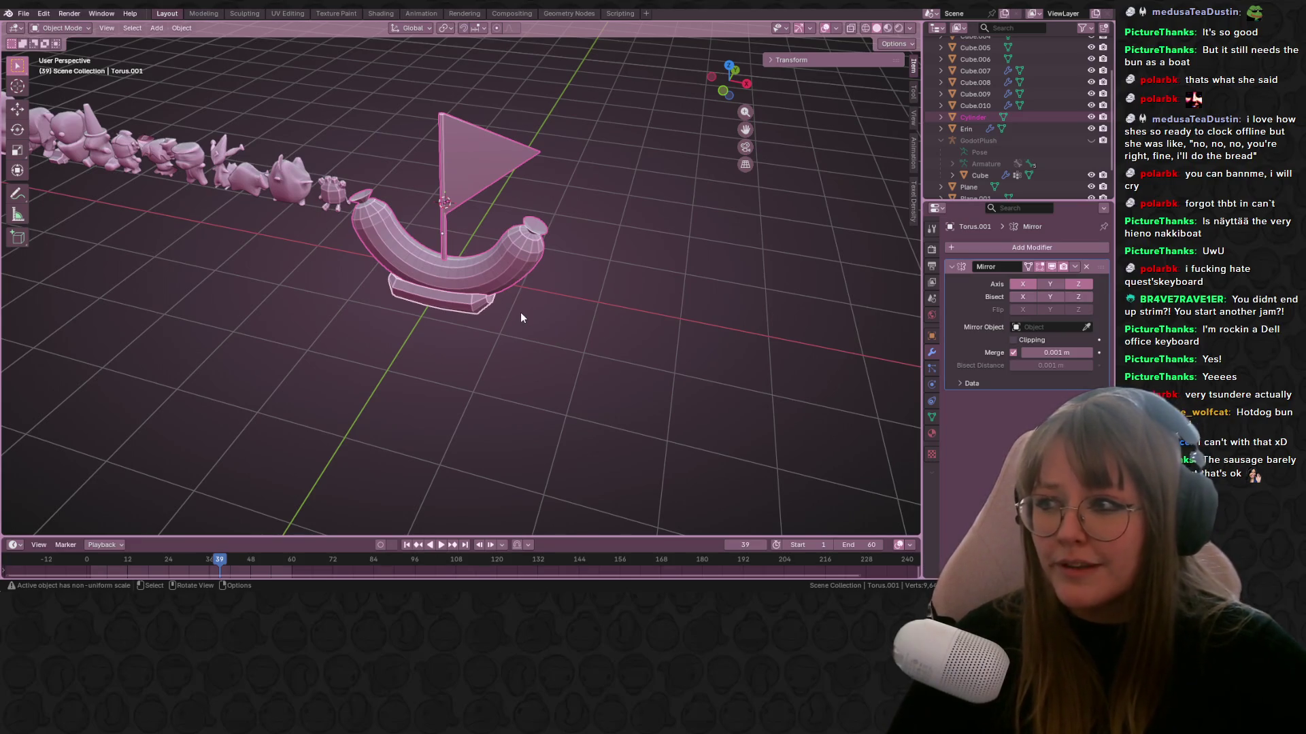
mouse_move(520, 313)
middle_mouse_down()
mouse_move(591, 229)
mouse_move(607, 285)
mouse_move(376, 258)
mouse_move(614, 151)
mouse_move(300, 126)
mouse_move(256, 107)
middle_mouse_up()
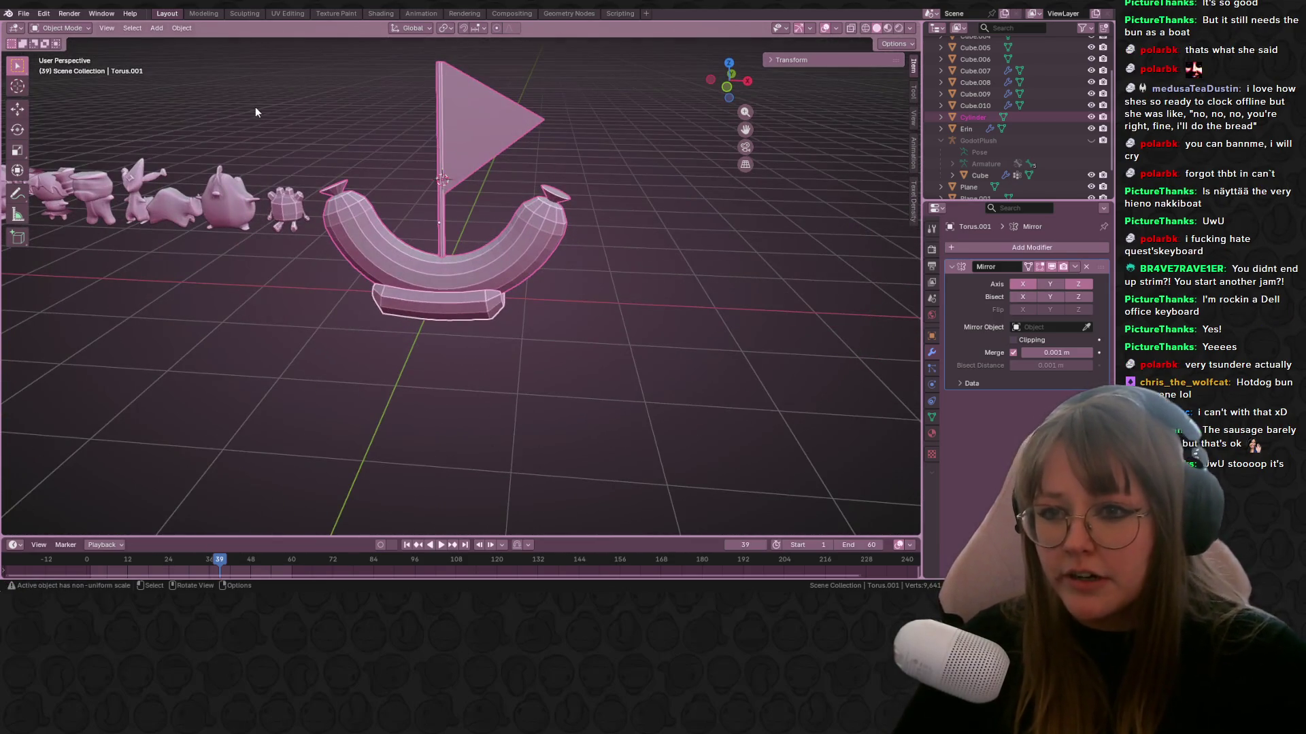
In the Shading workspace, frame the boat in Front Orthographic view and deselect everything.
left_click(380, 13)
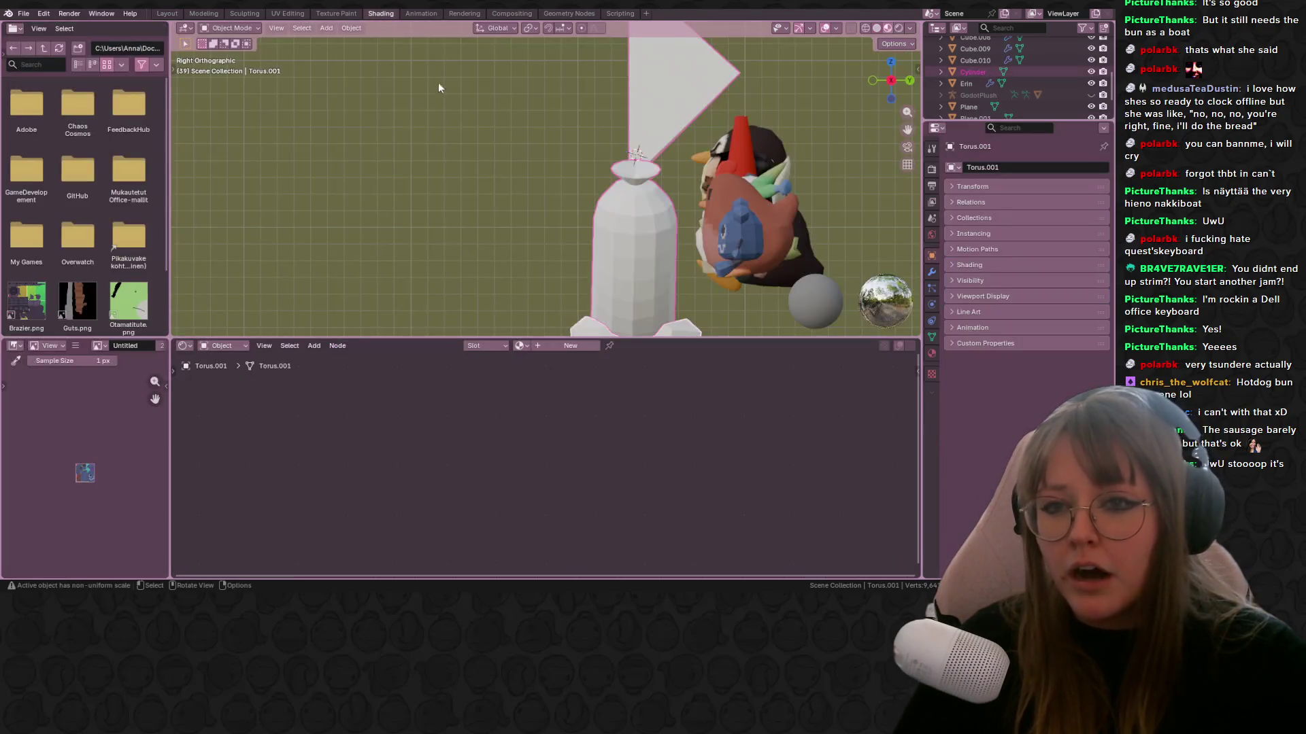
mouse_move(438, 83)
middle_mouse_down()
mouse_move(698, 249)
mouse_move(907, 216)
mouse_move(880, 81)
middle_mouse_up()
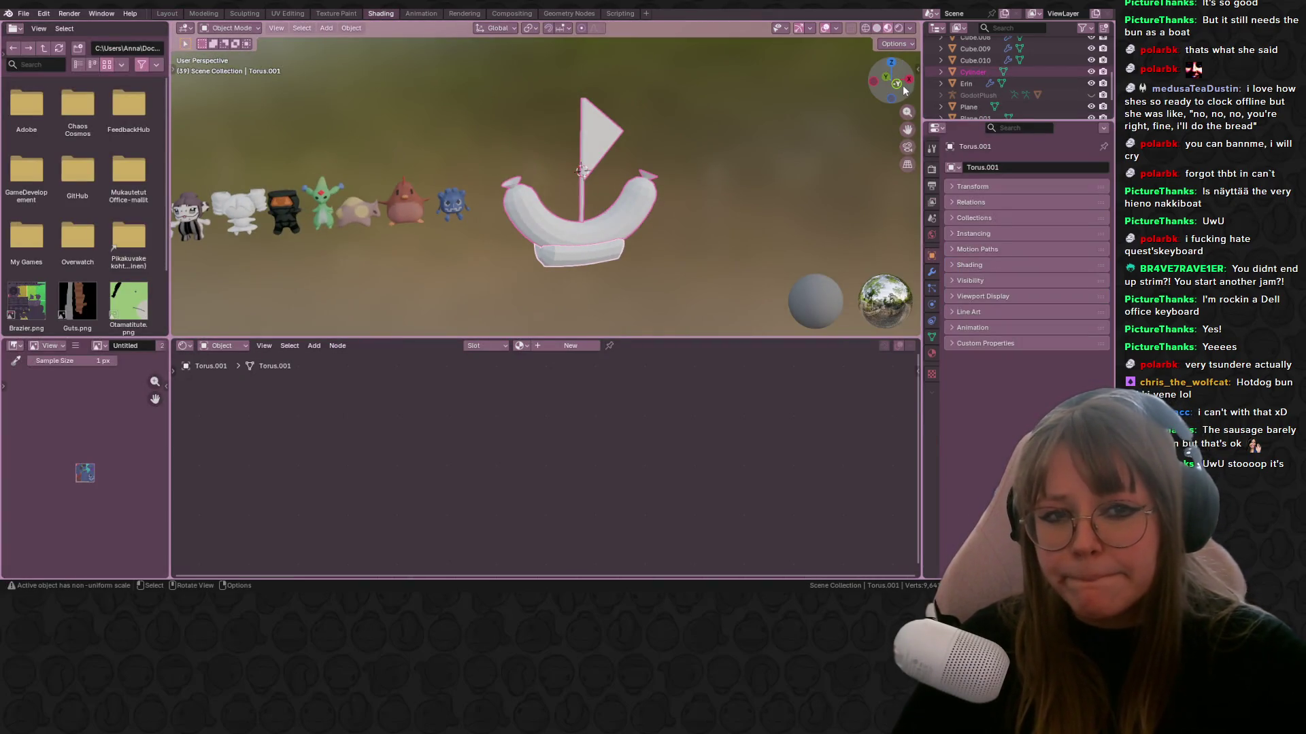
left_click(895, 82)
scroll(832, 165, "up", 2)
scroll(730, 106, "up", 2)
scroll(625, 134, "up", 1)
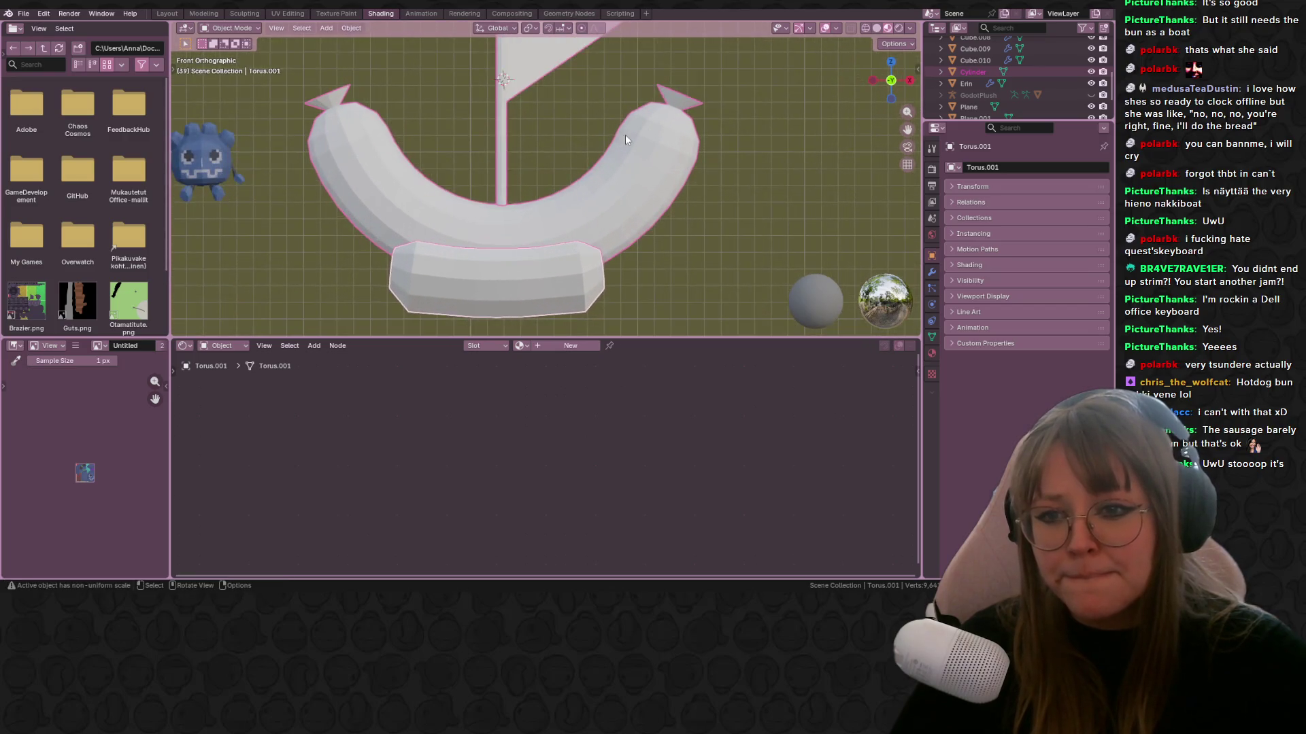
middle_click_drag(625, 135, 618, 156, "shift")
scroll(602, 152, "down", 3)
scroll(585, 161, "up", 1)
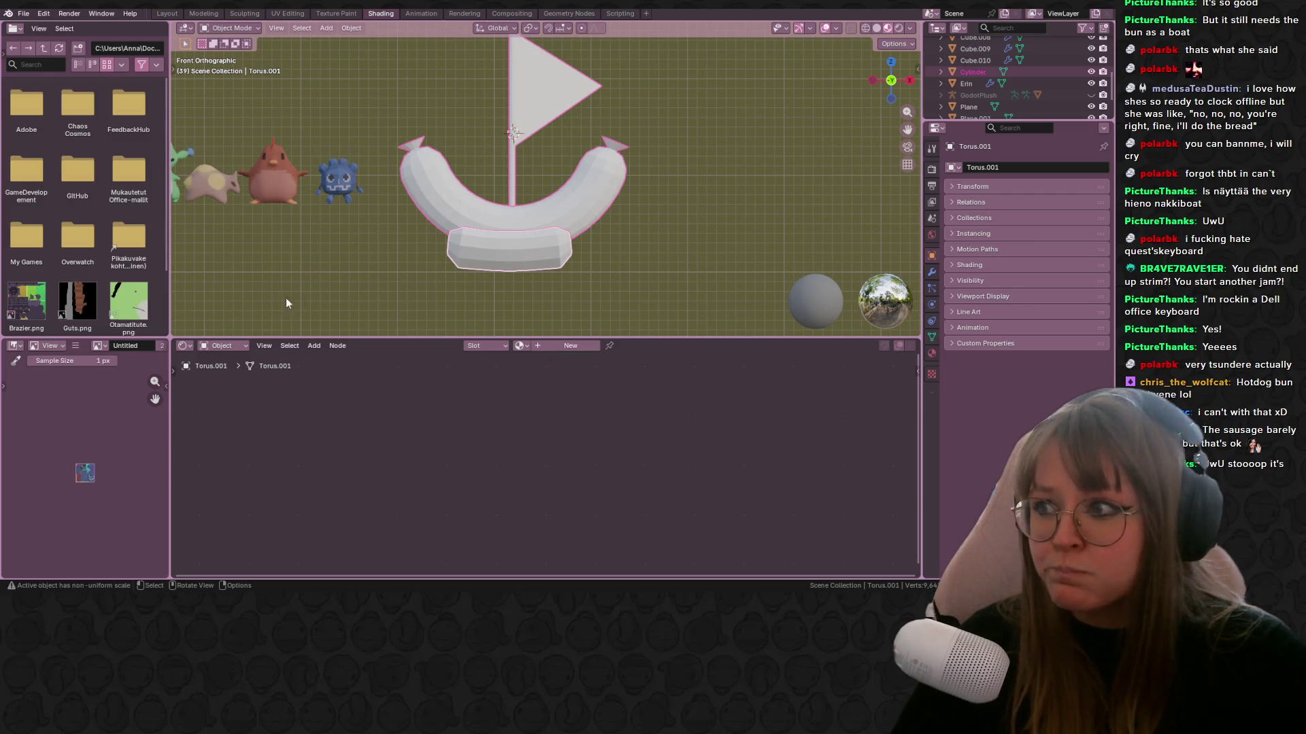
scroll(456, 235, "up", 2)
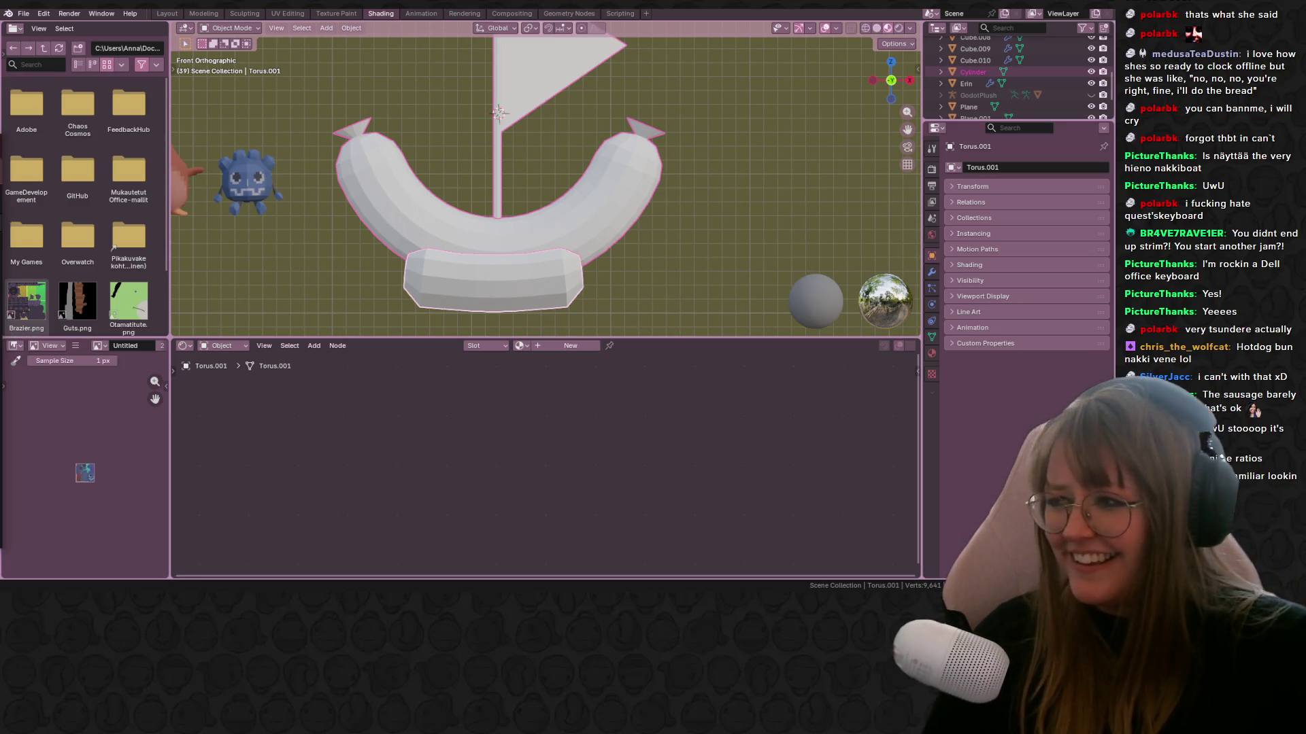
scroll(626, 219, "down", 2)
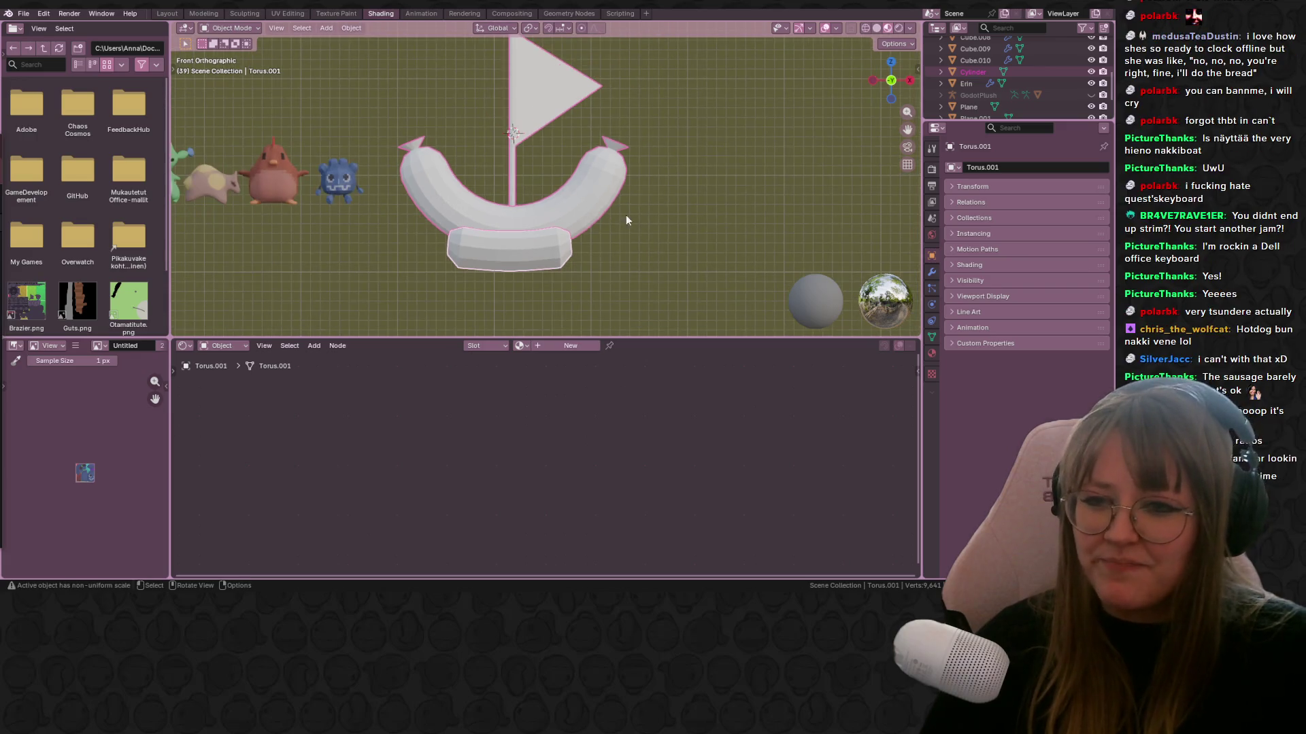
left_click(694, 238)
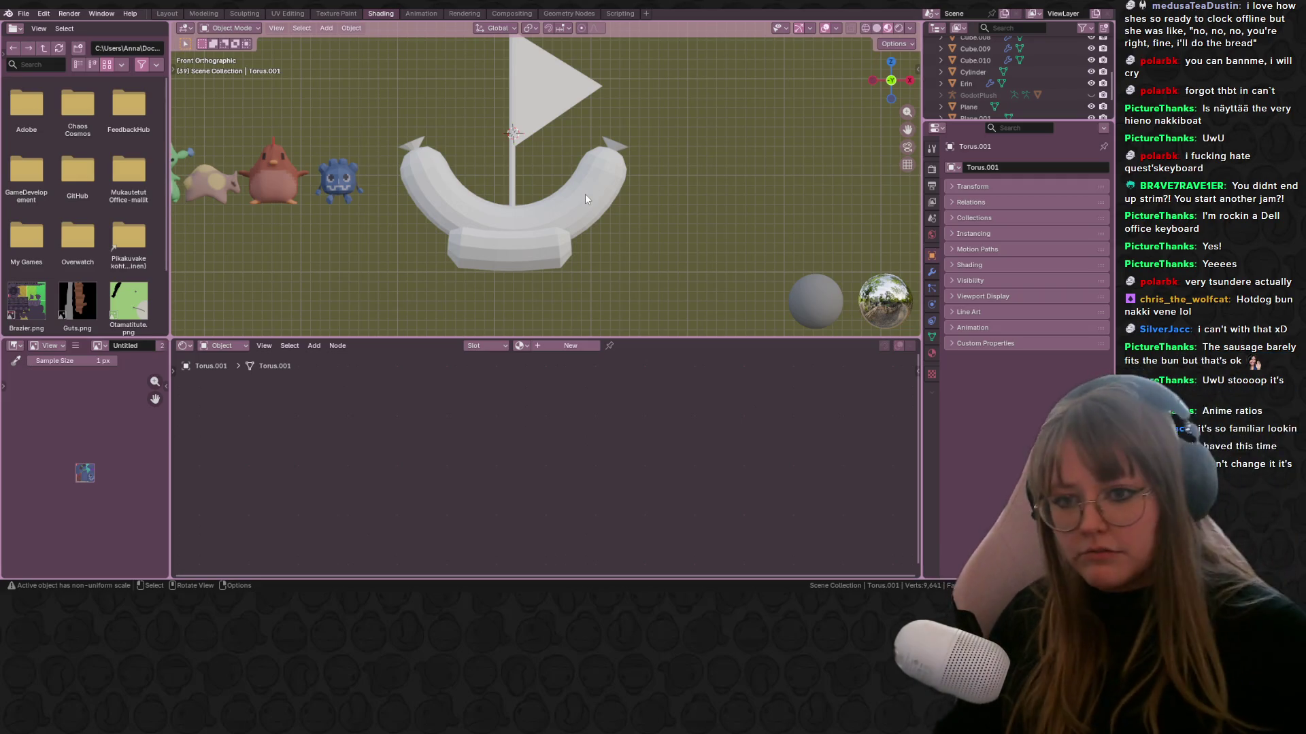
Give the bun base a new material with a warm yellow base colour (#E1C270).
left_click(551, 345)
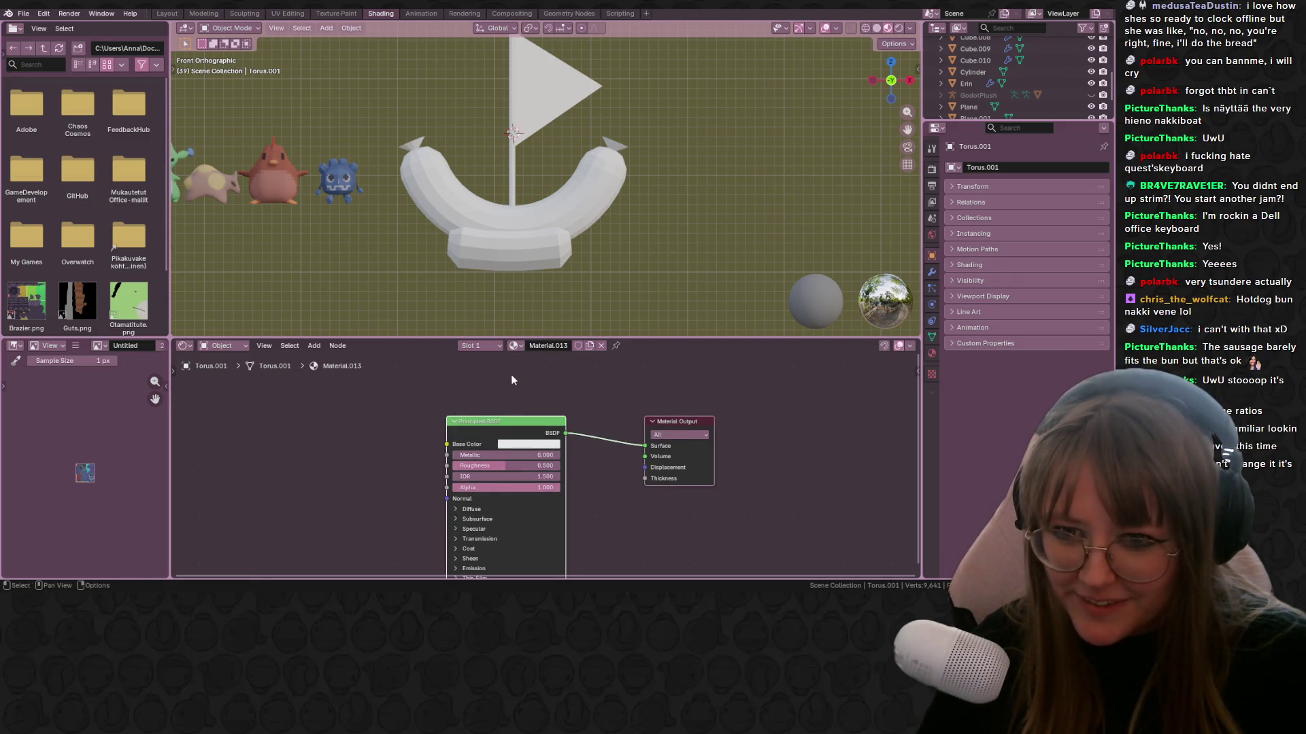
left_click(523, 254)
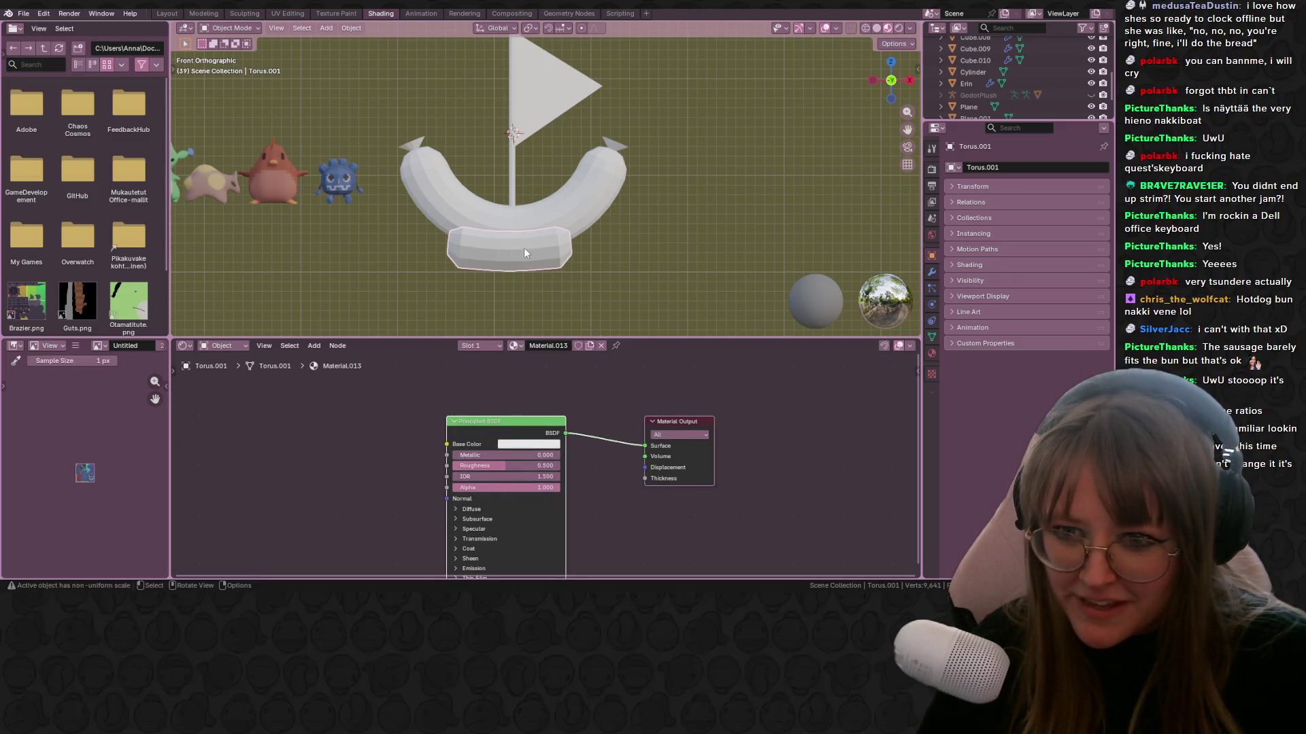
left_click(525, 445)
left_click_drag(546, 319, 534, 319)
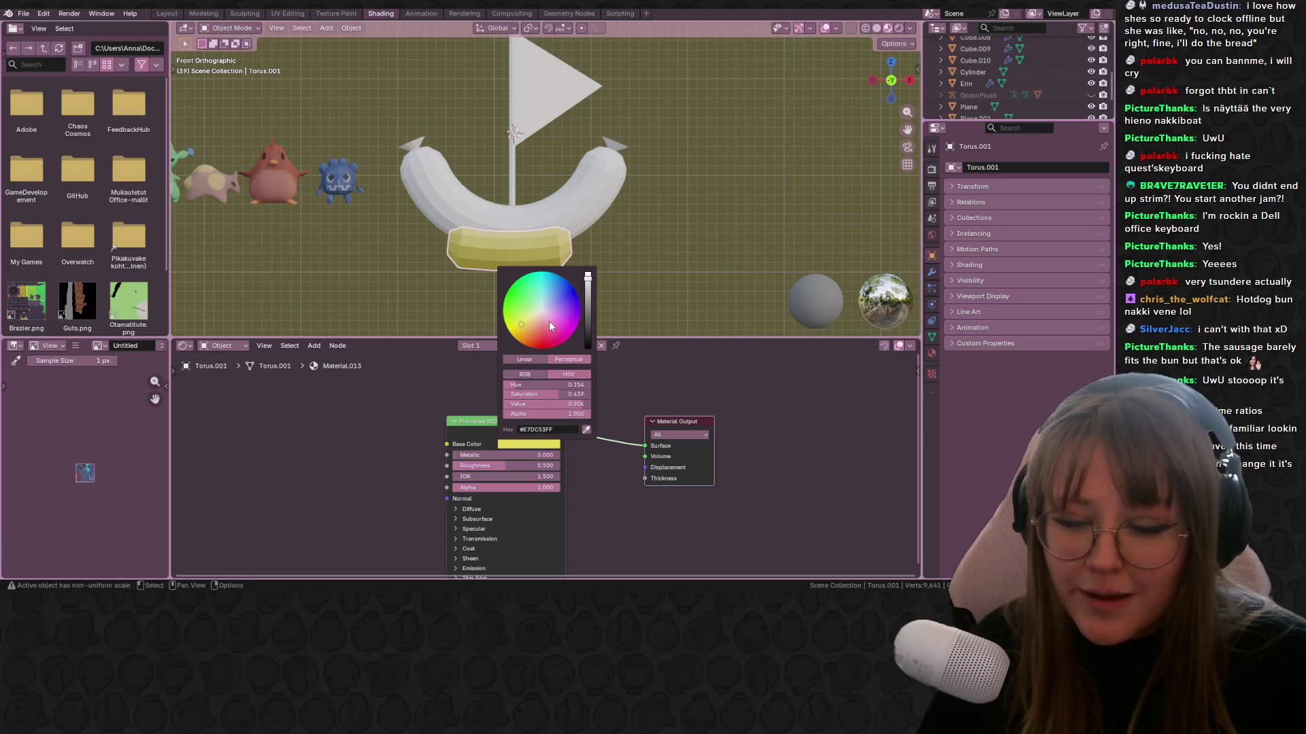
scroll(545, 325, "down", 5)
scroll(541, 323, "up", 2)
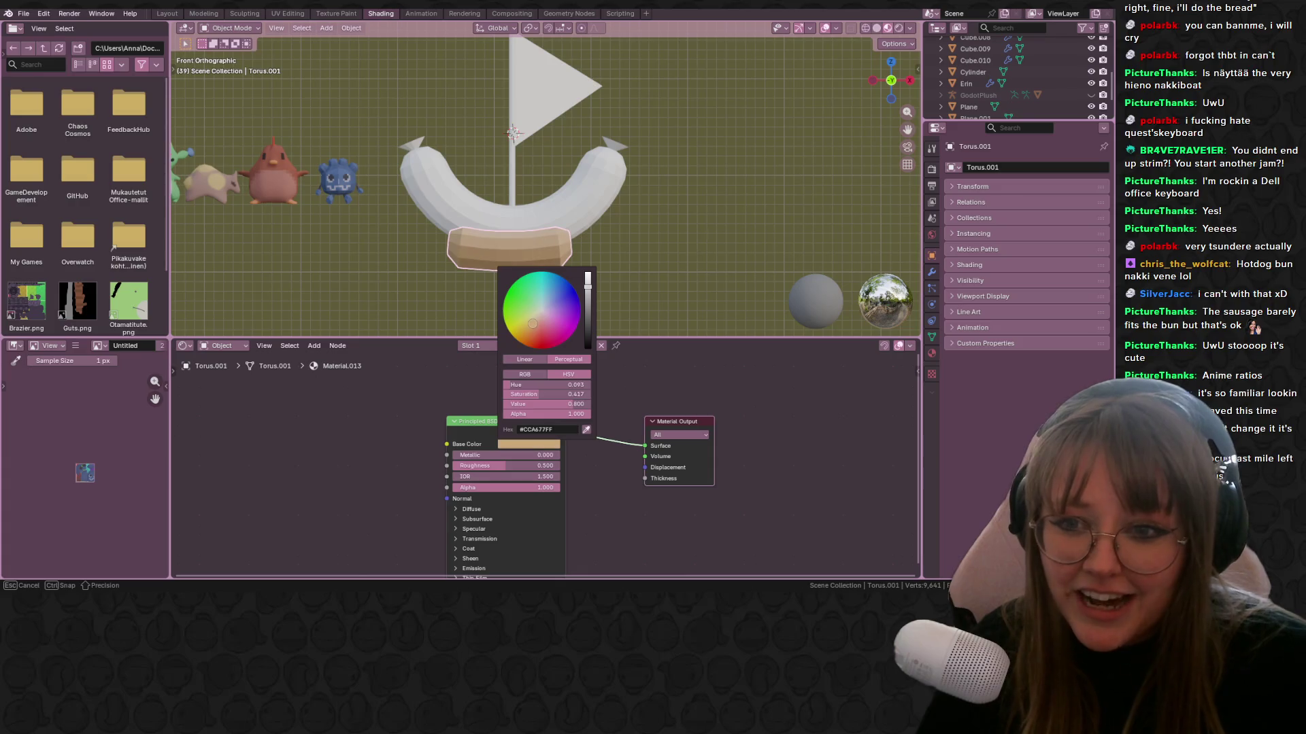
left_click_drag(533, 324, 527, 320)
left_click_drag(588, 286, 587, 276)
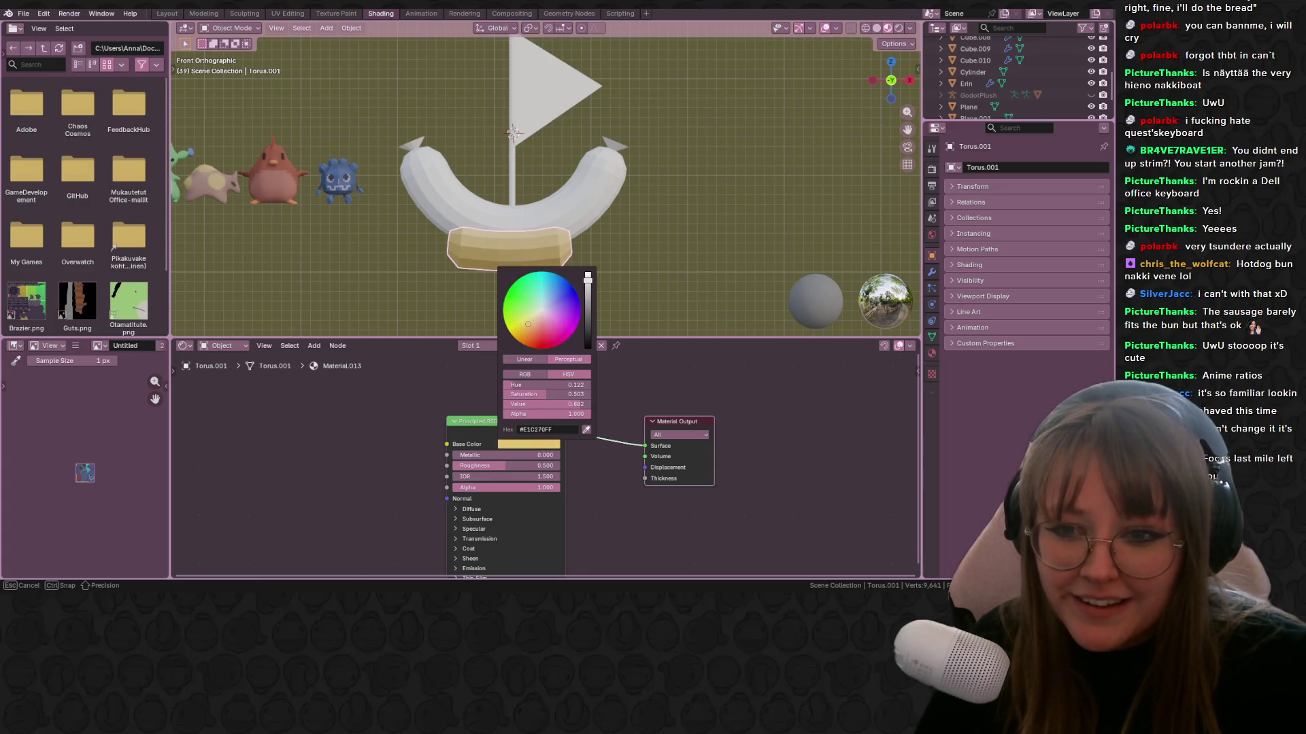
left_click(589, 206)
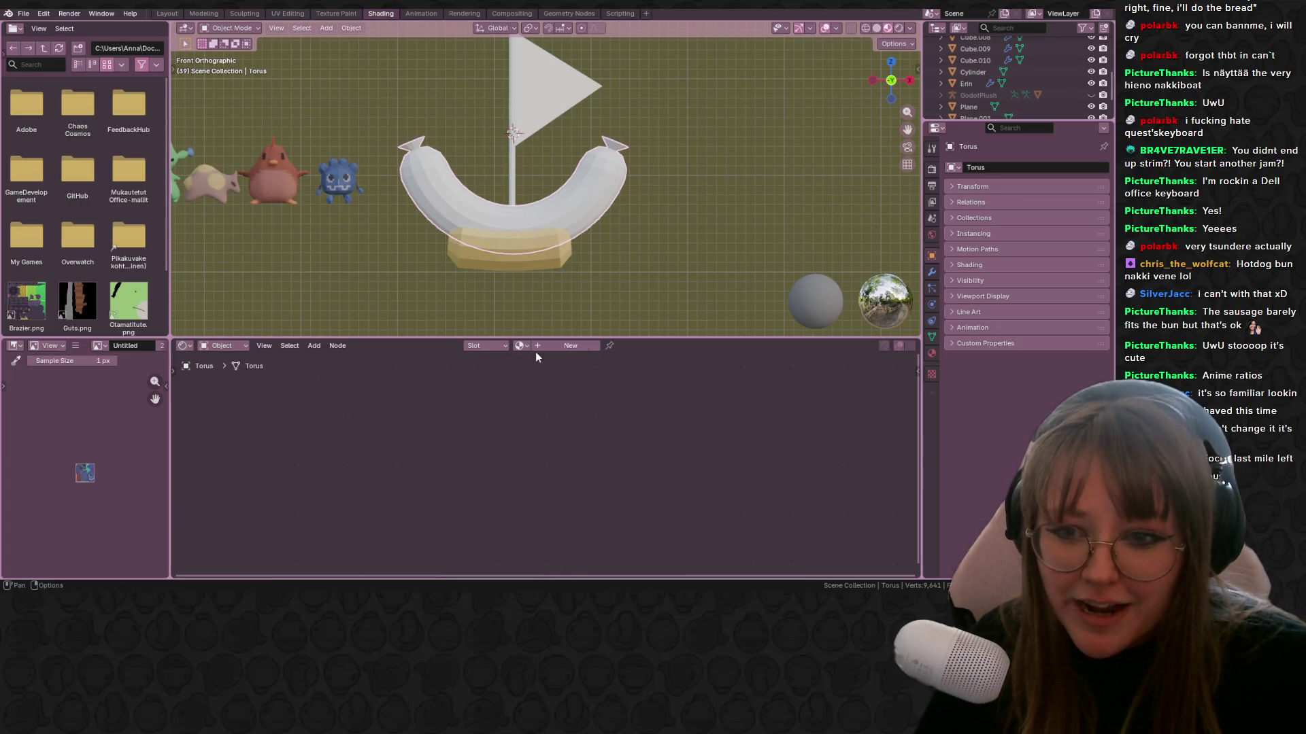
Set the bun material's Roughness to 1.0 and IOR to 1.0.
left_click(528, 270)
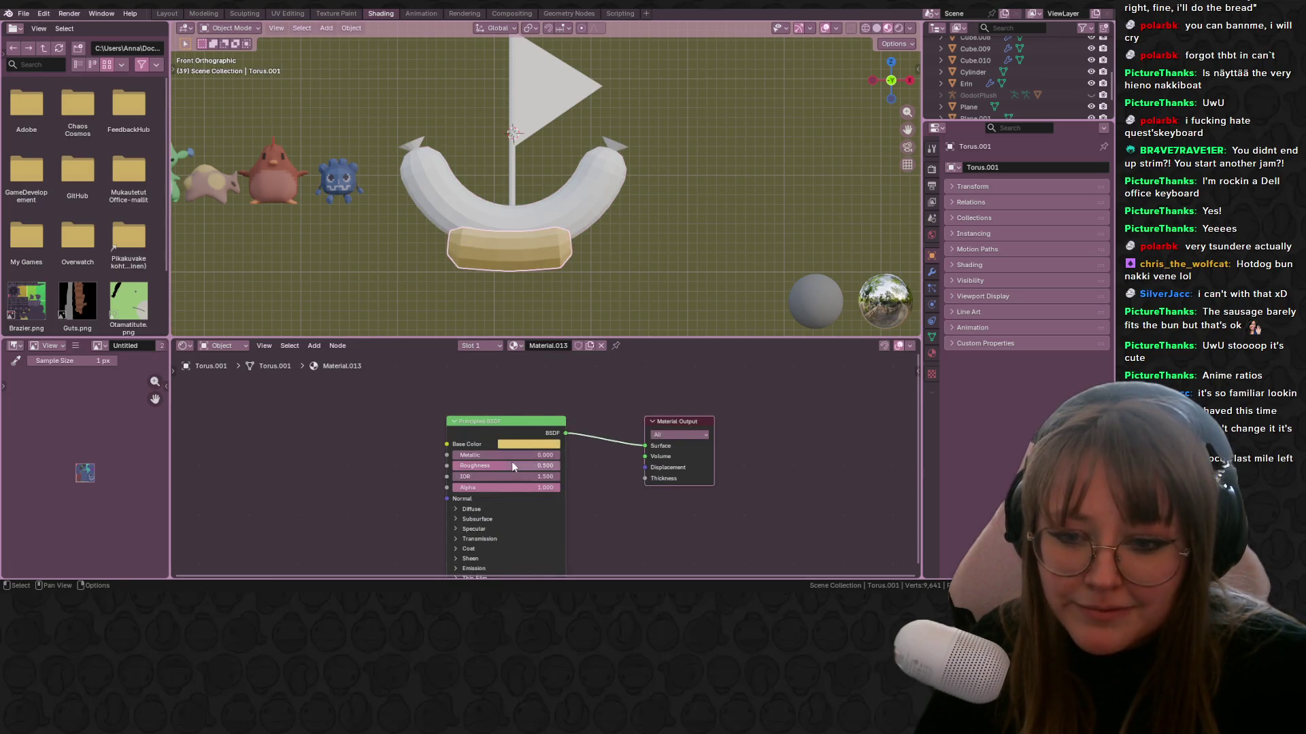
left_click_drag(511, 461, 540, 476)
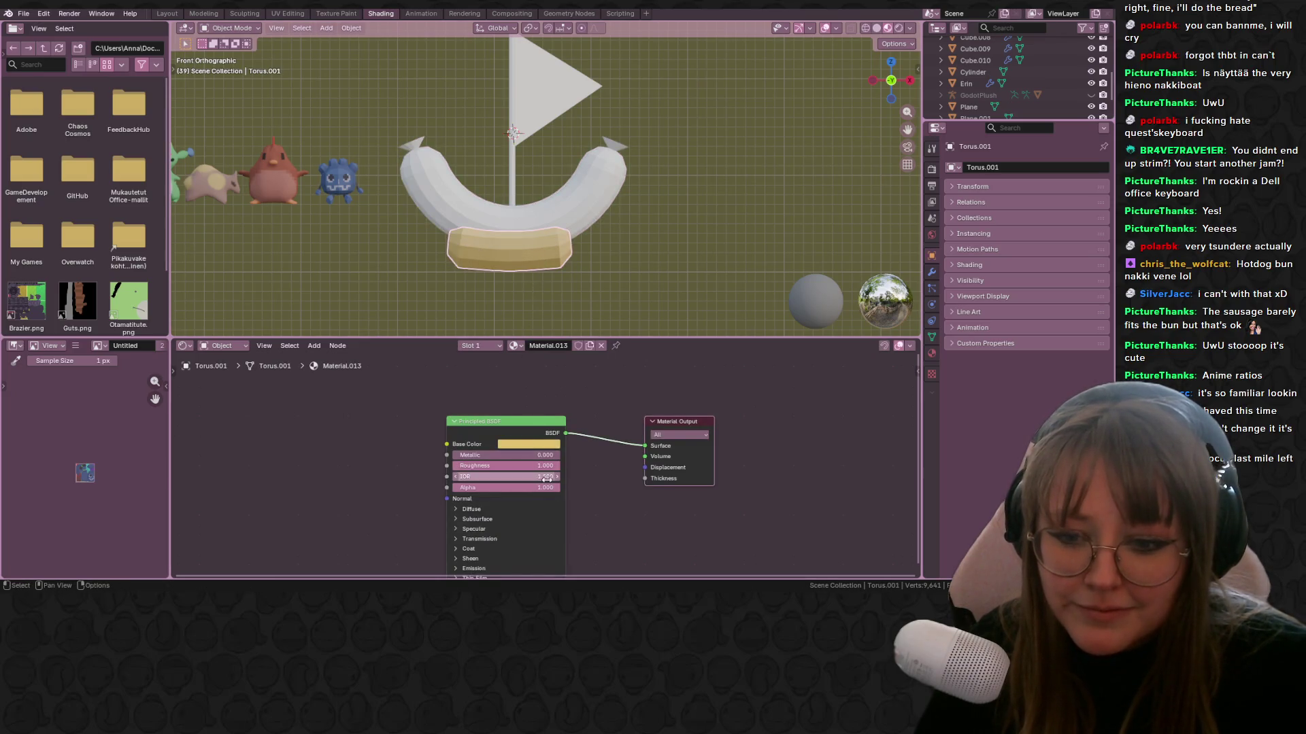
right_click(524, 250)
left_click(608, 230)
left_click(531, 252)
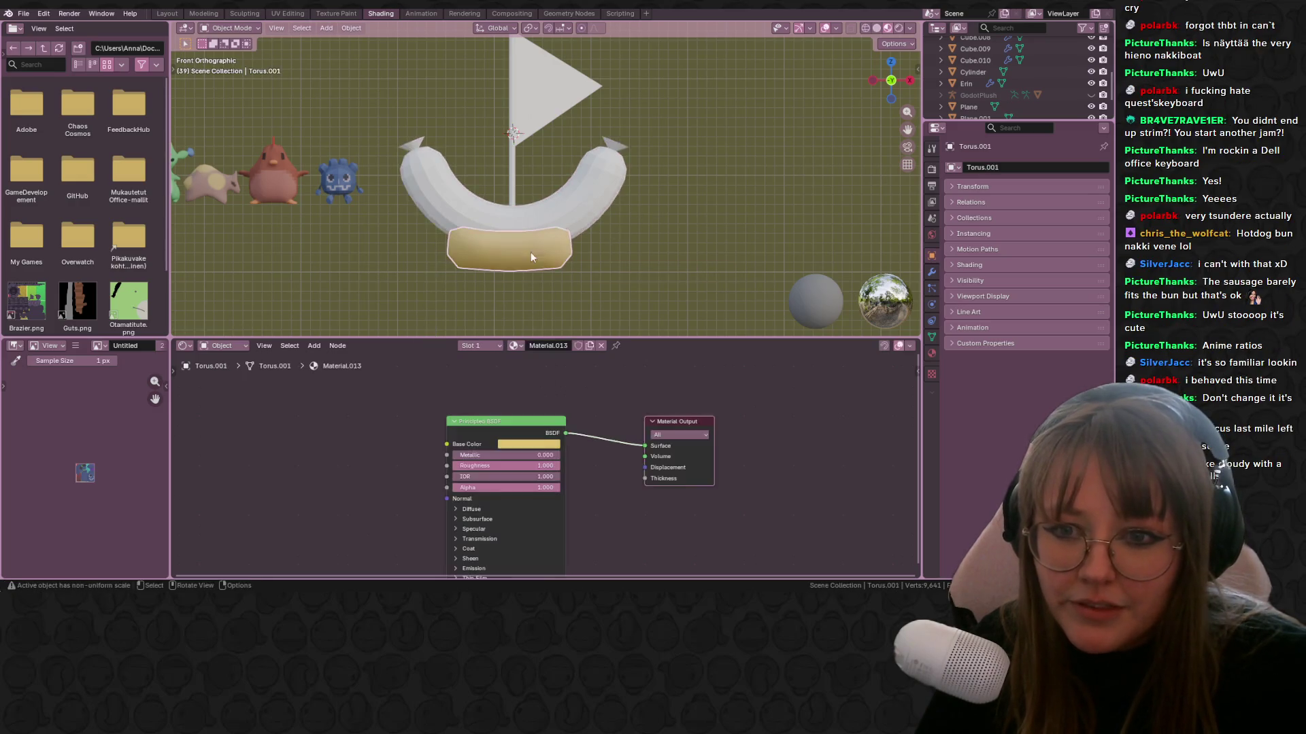
Darken the bun's base colour to a muted tan (#A88674), then select the sausage hull.
left_click(533, 447)
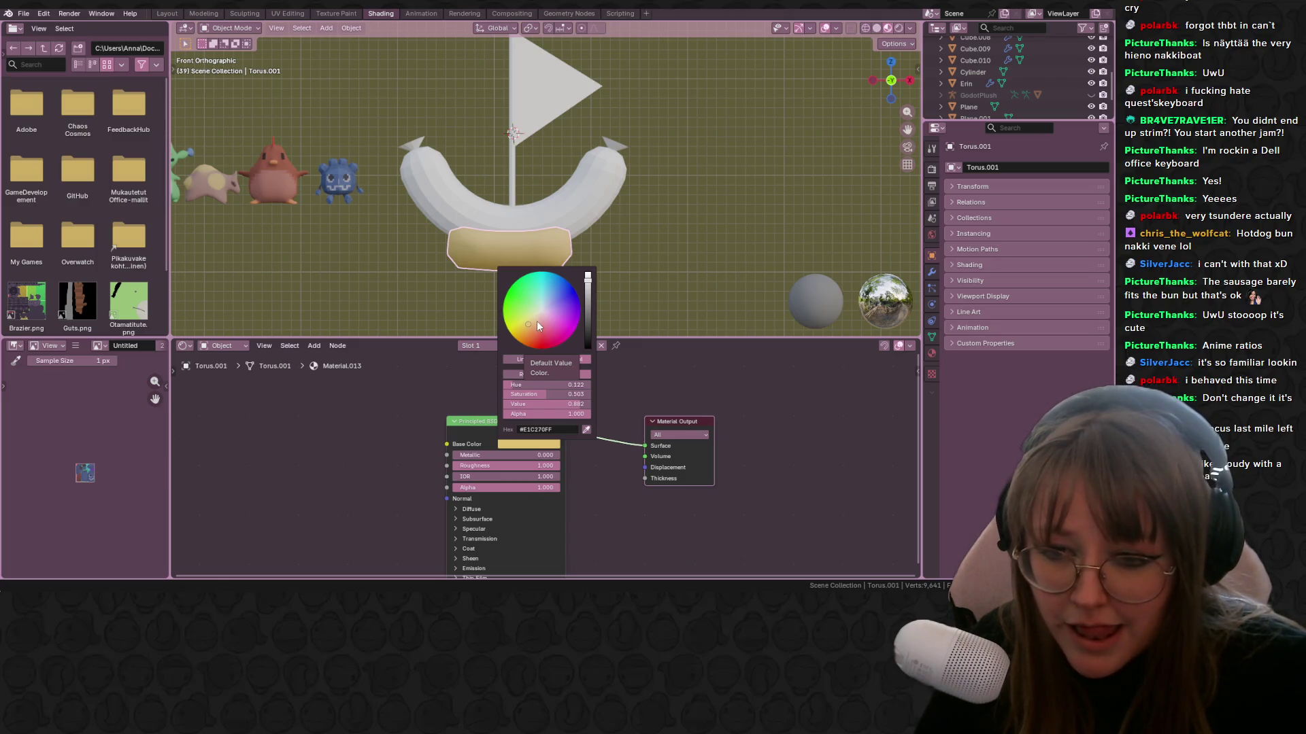
left_click_drag(537, 326, 537, 321)
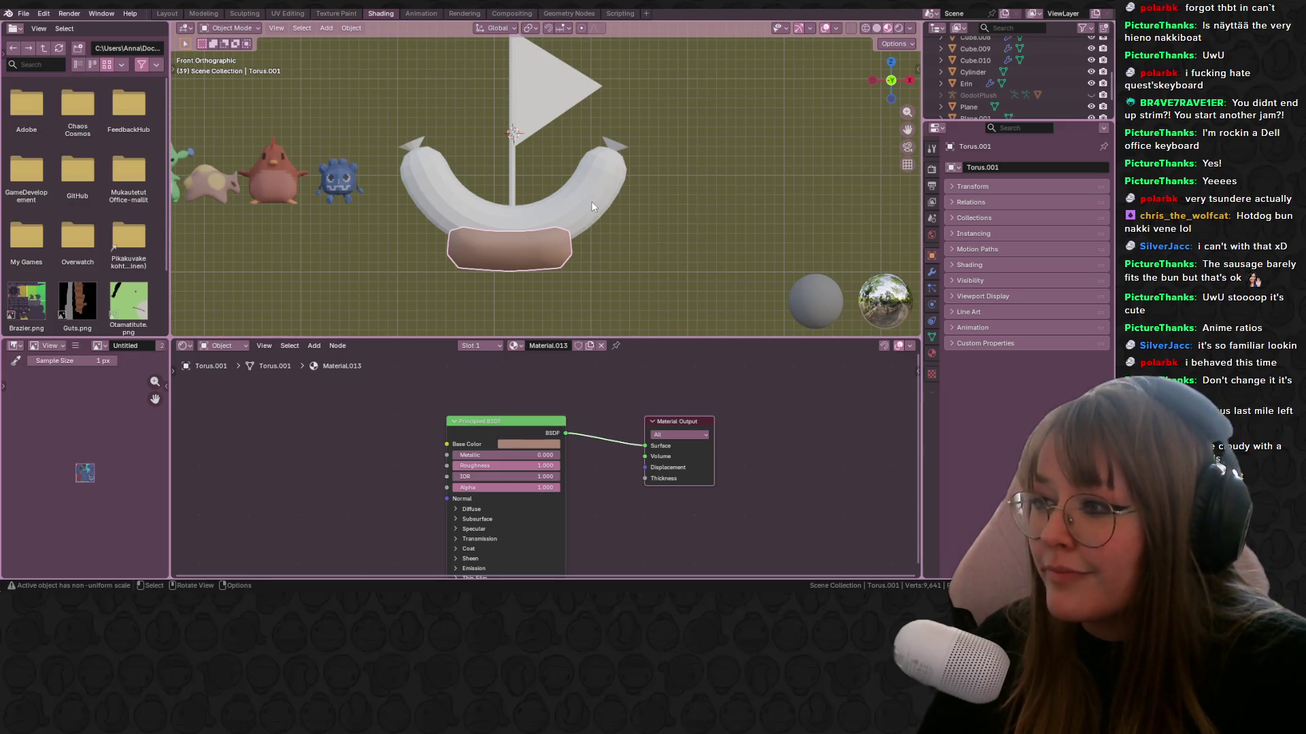
scroll(591, 202, "up", 2)
middle_click_drag(591, 184, 640, 211, "shift")
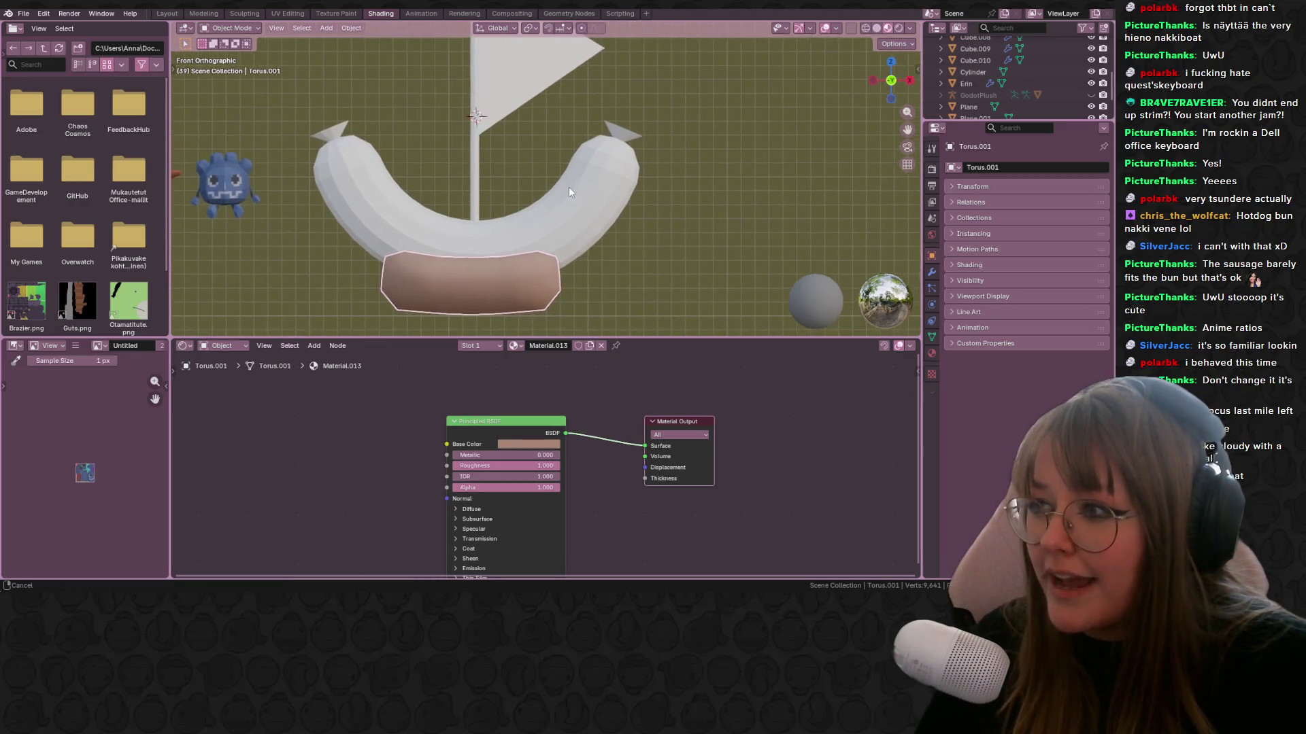
left_click(644, 217)
scroll(644, 217, "down", 2)
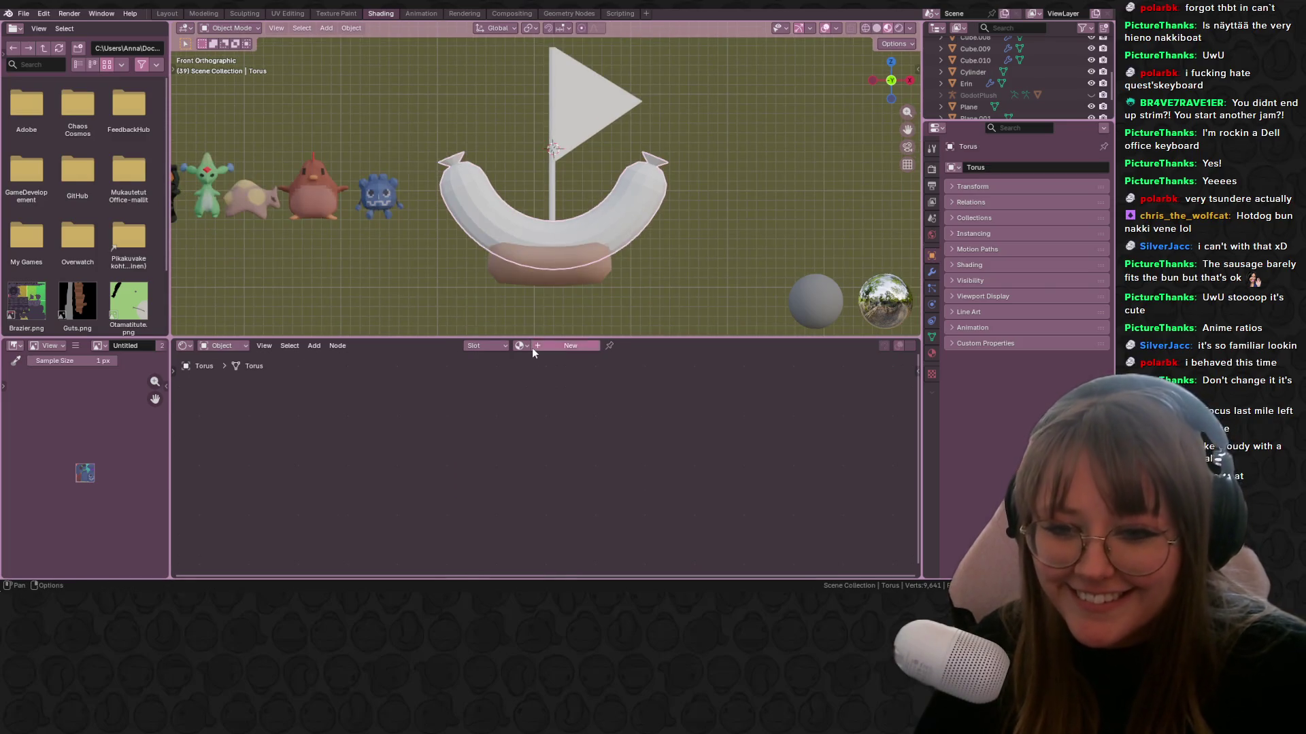
Give the sausage a new smooth-shaded material tinted pink.
left_click(531, 349)
right_click(639, 184)
left_click(639, 185)
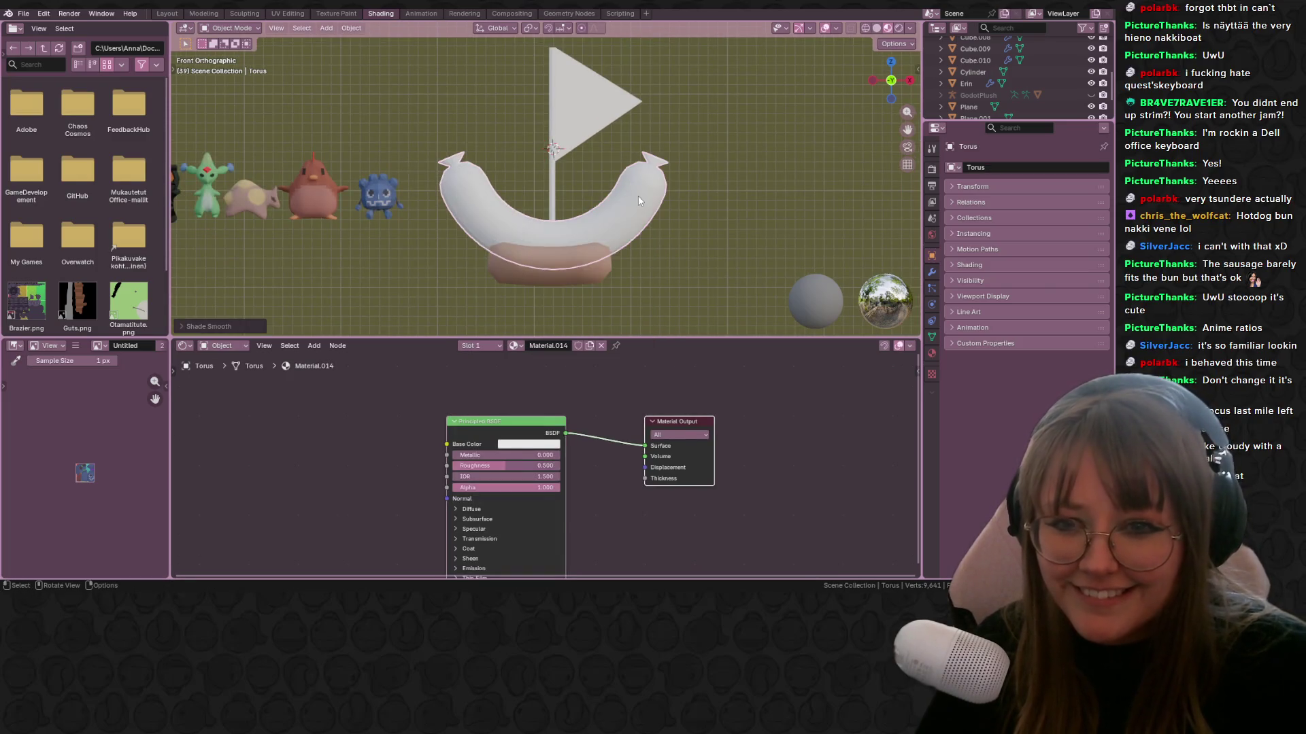
left_click(522, 444)
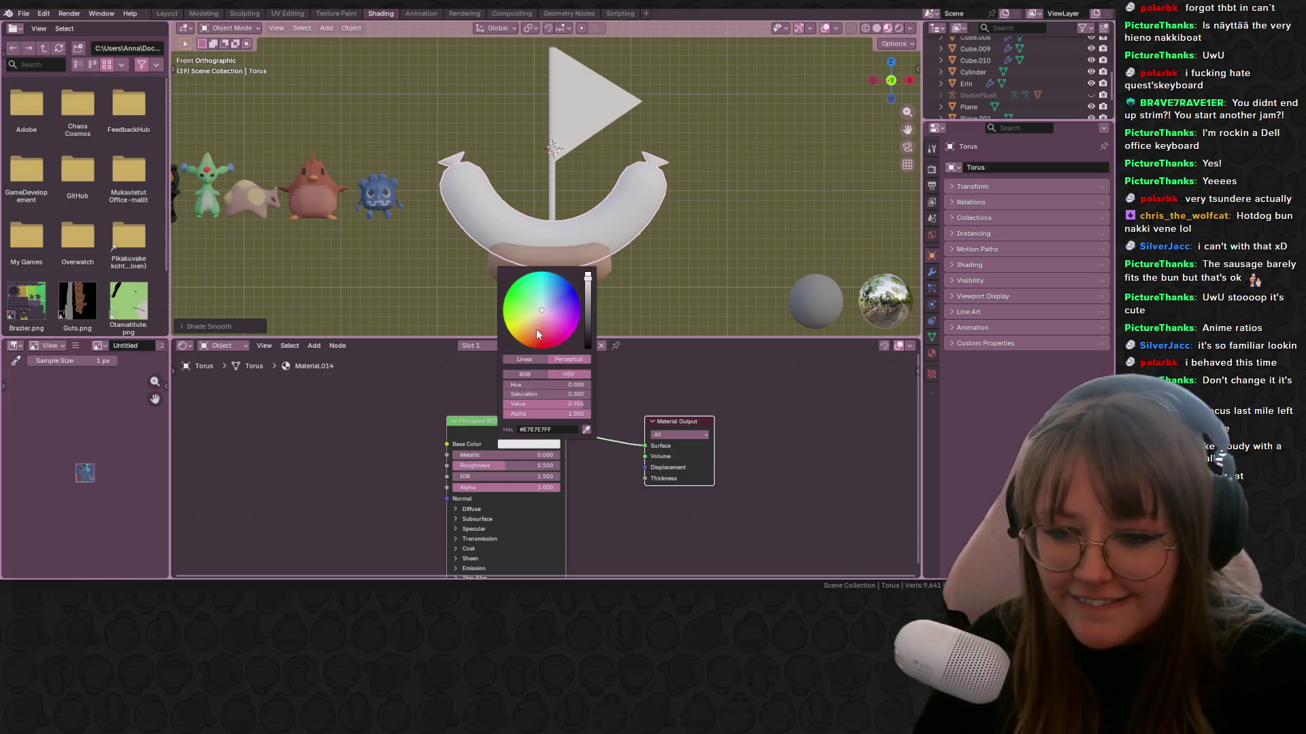
left_click_drag(536, 329, 536, 341)
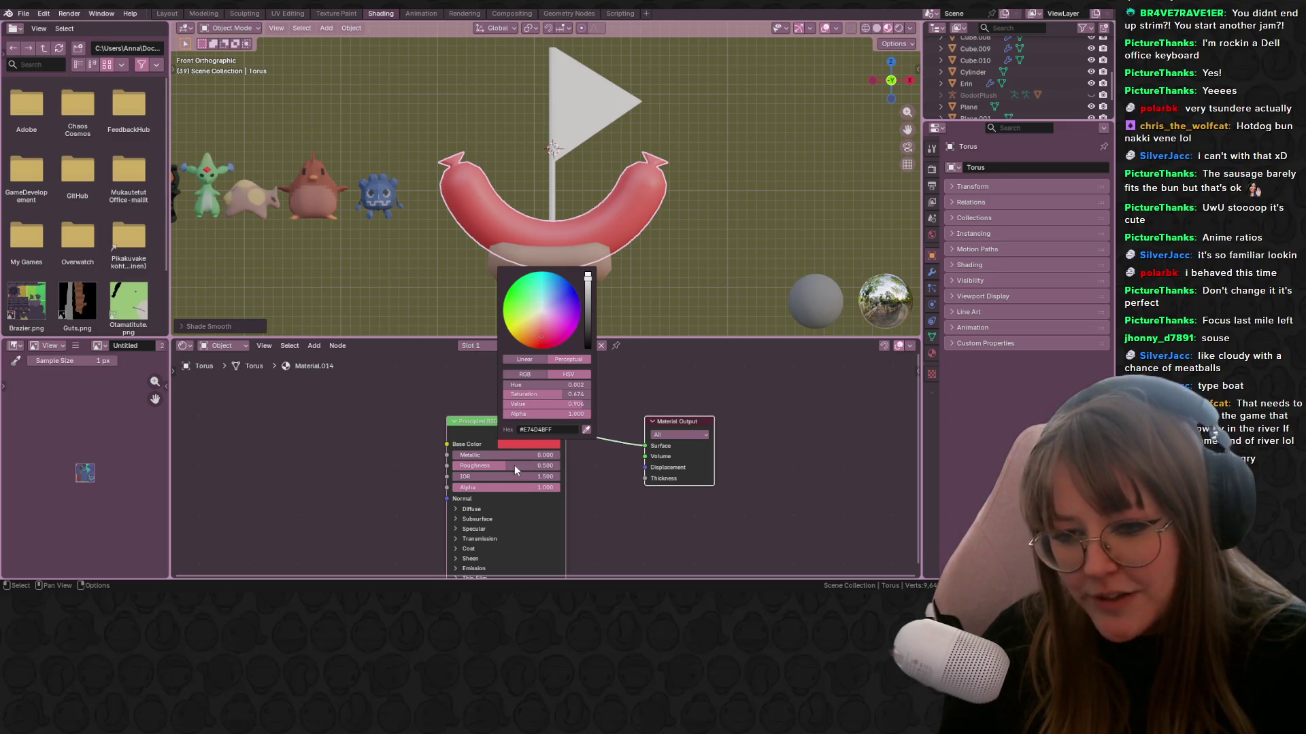
Lower the sausage material's roughness and desaturate its colour to a pale pink.
left_click_drag(509, 465, 484, 465)
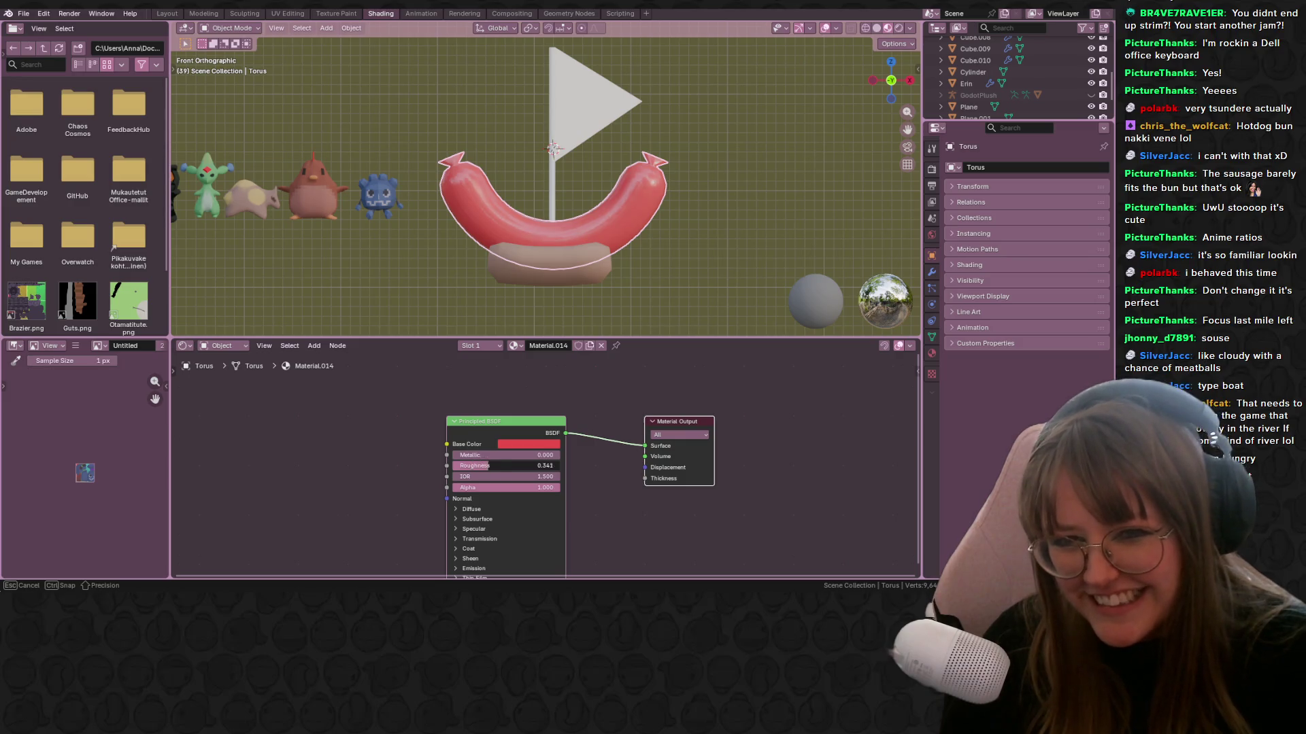
left_click_drag(522, 466, 504, 466)
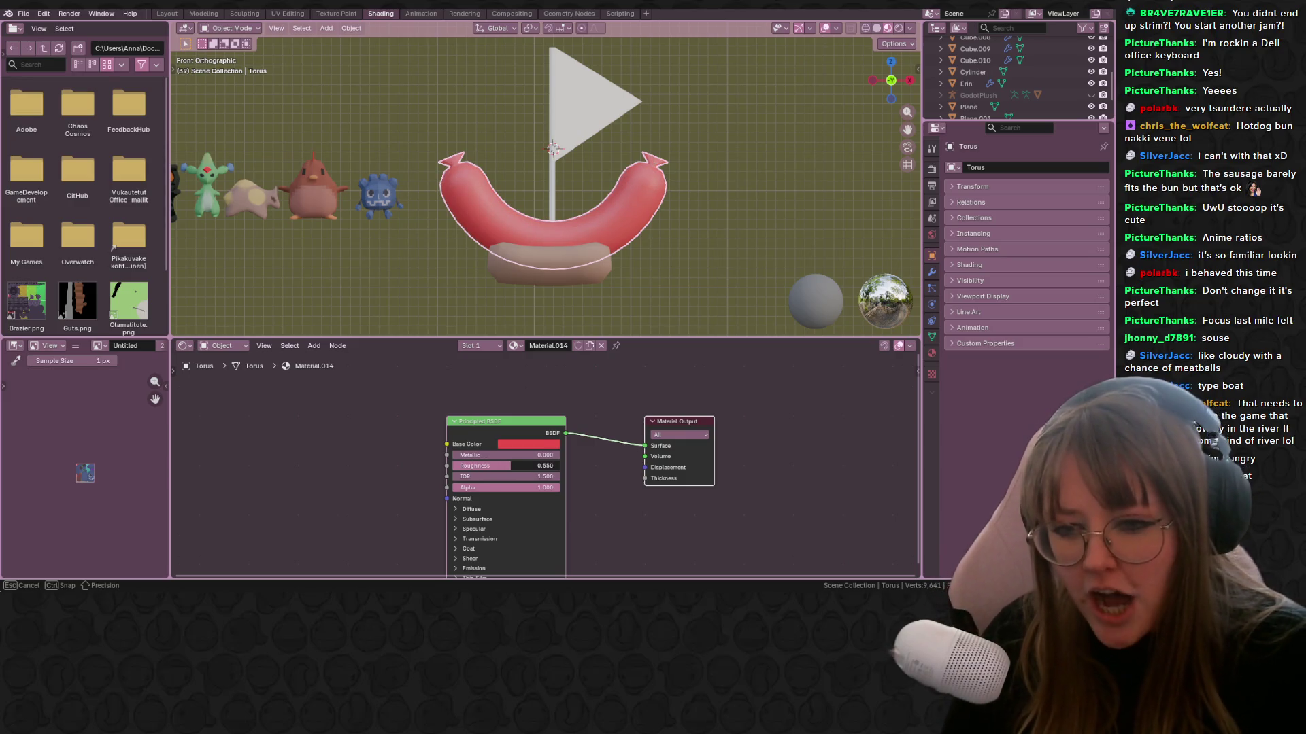
left_click(542, 446)
left_click_drag(551, 331, 542, 326)
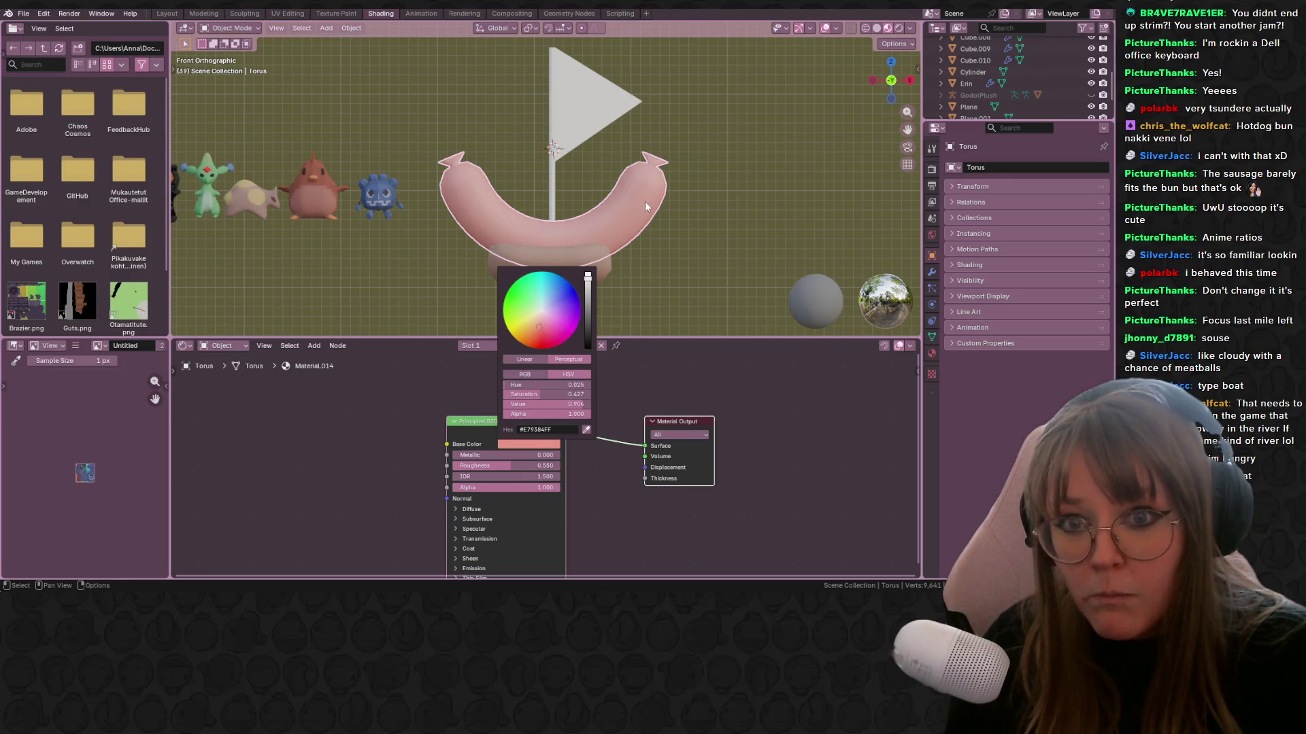
middle_click_drag(730, 221, 317, 234)
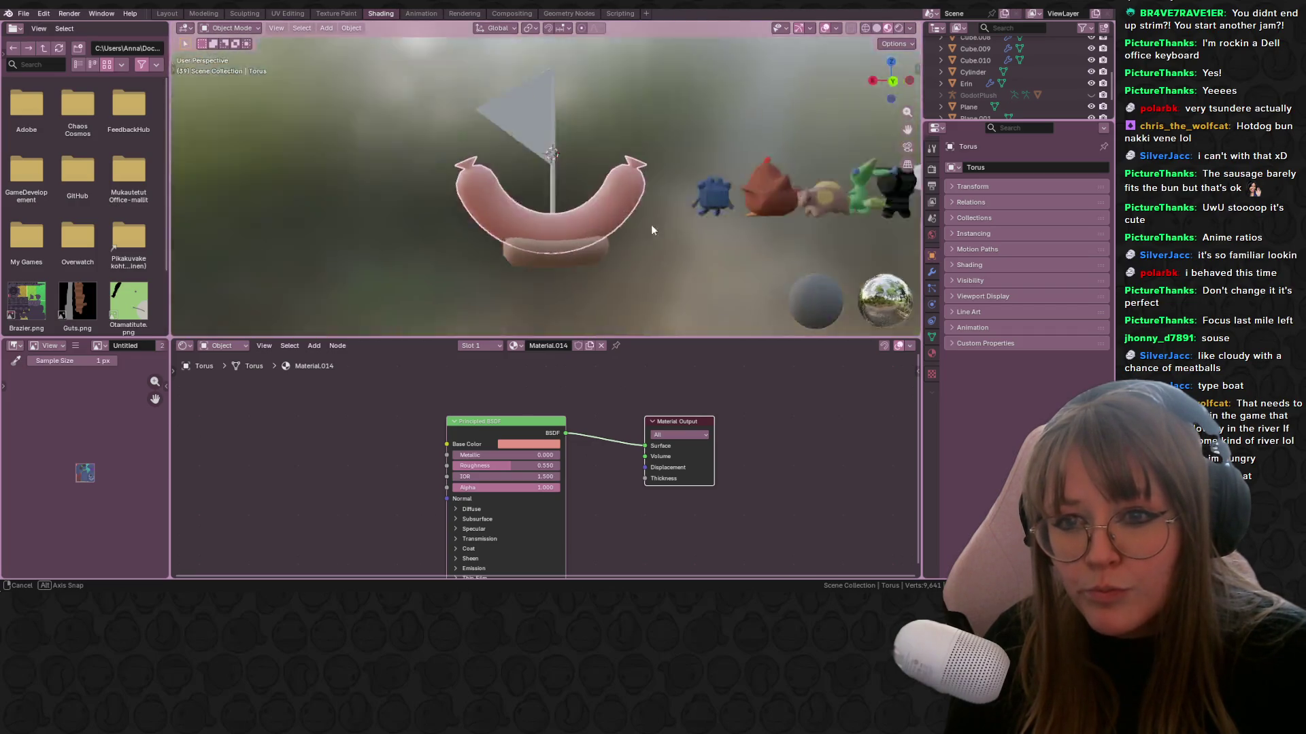
mouse_move(318, 234)
middle_mouse_down()
mouse_move(395, 240)
mouse_move(315, 35)
middle_mouse_up()
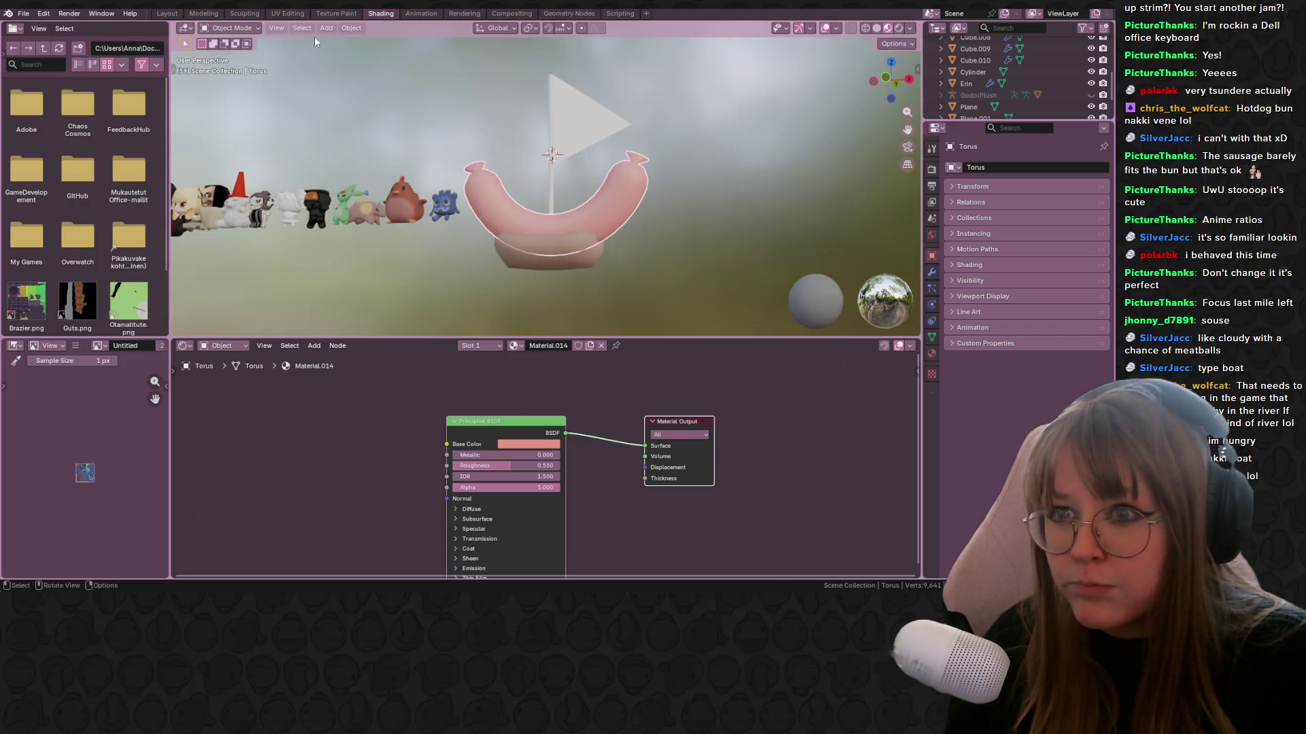
In the Layout workspace with Material Preview, face the scene from the front and scale the boat down.
left_click(166, 15)
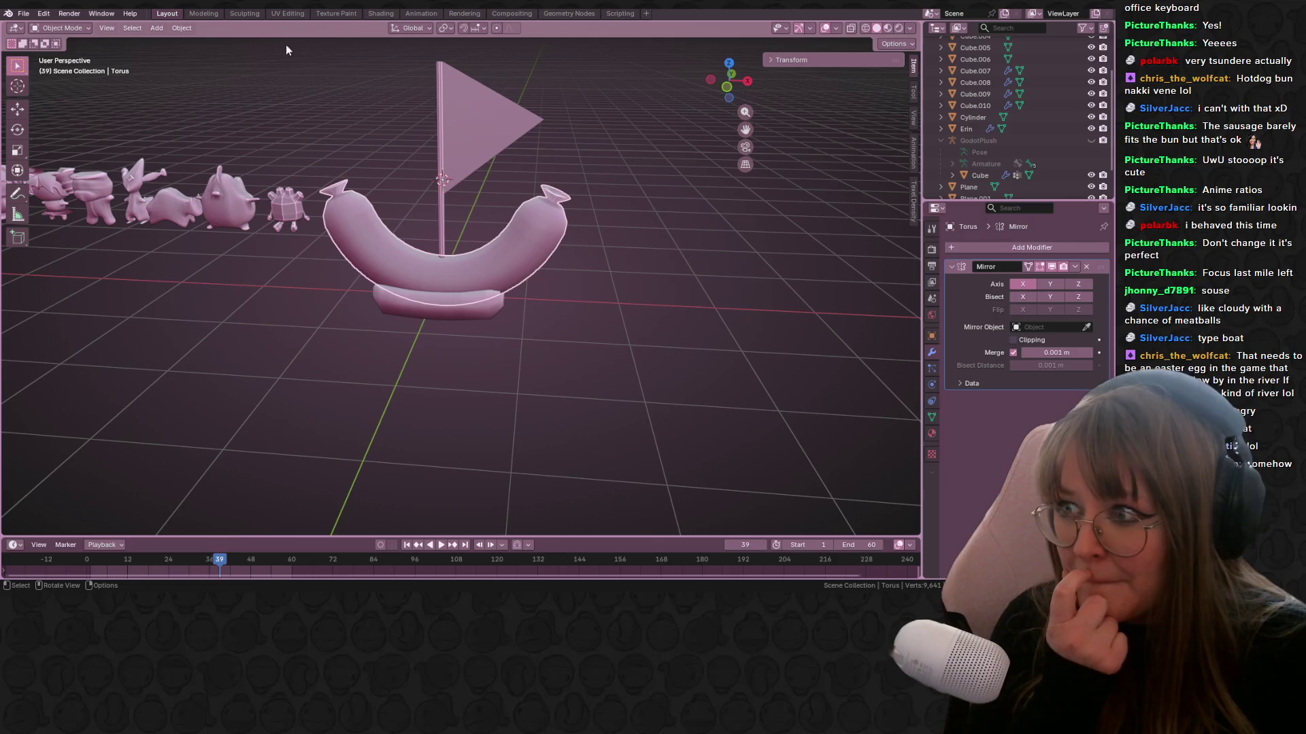
left_click(886, 28)
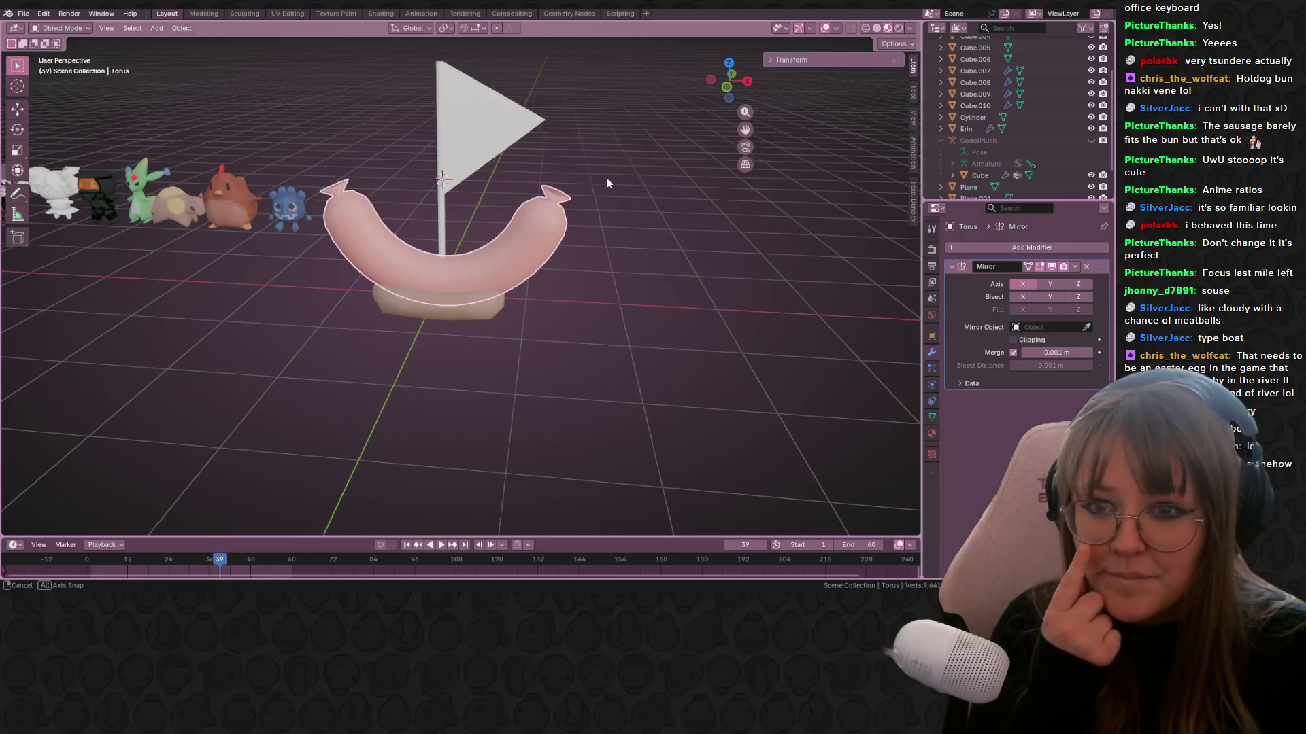
mouse_move(440, 184)
middle_mouse_down()
mouse_move(429, 154)
mouse_move(359, 213)
middle_mouse_up()
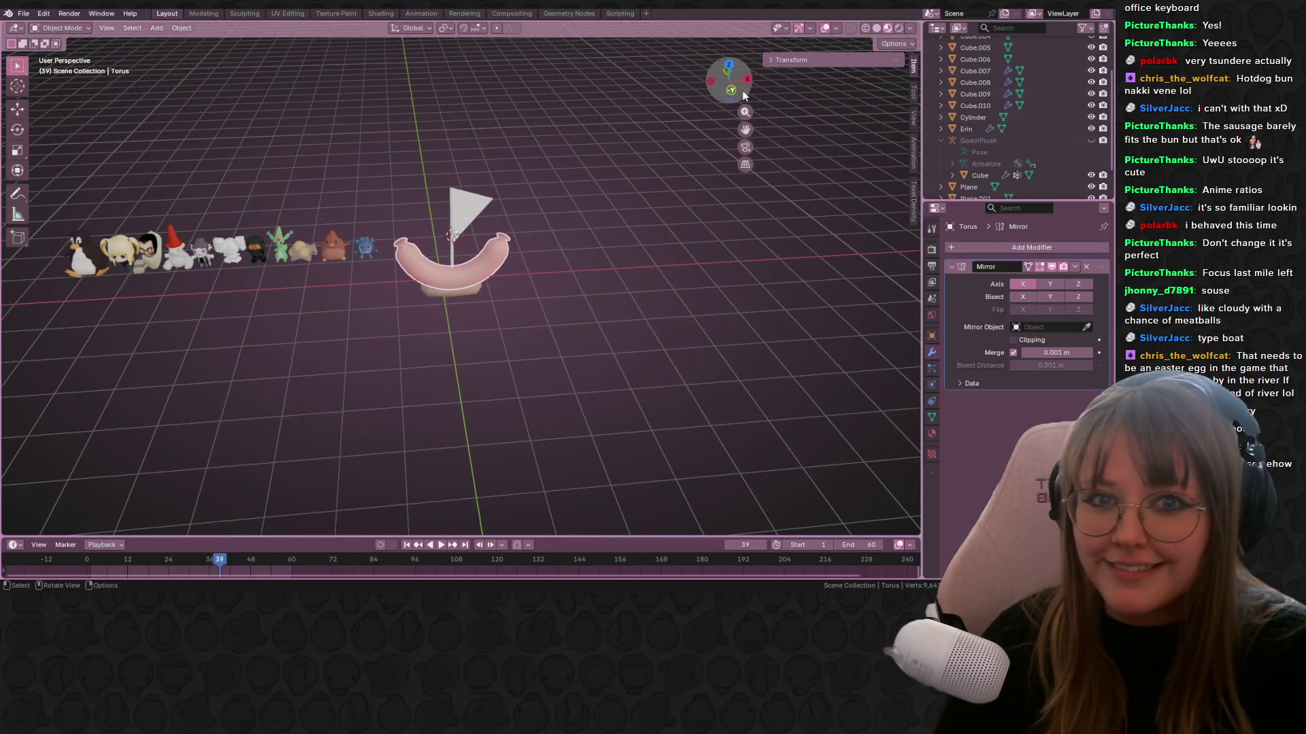
left_click(731, 90)
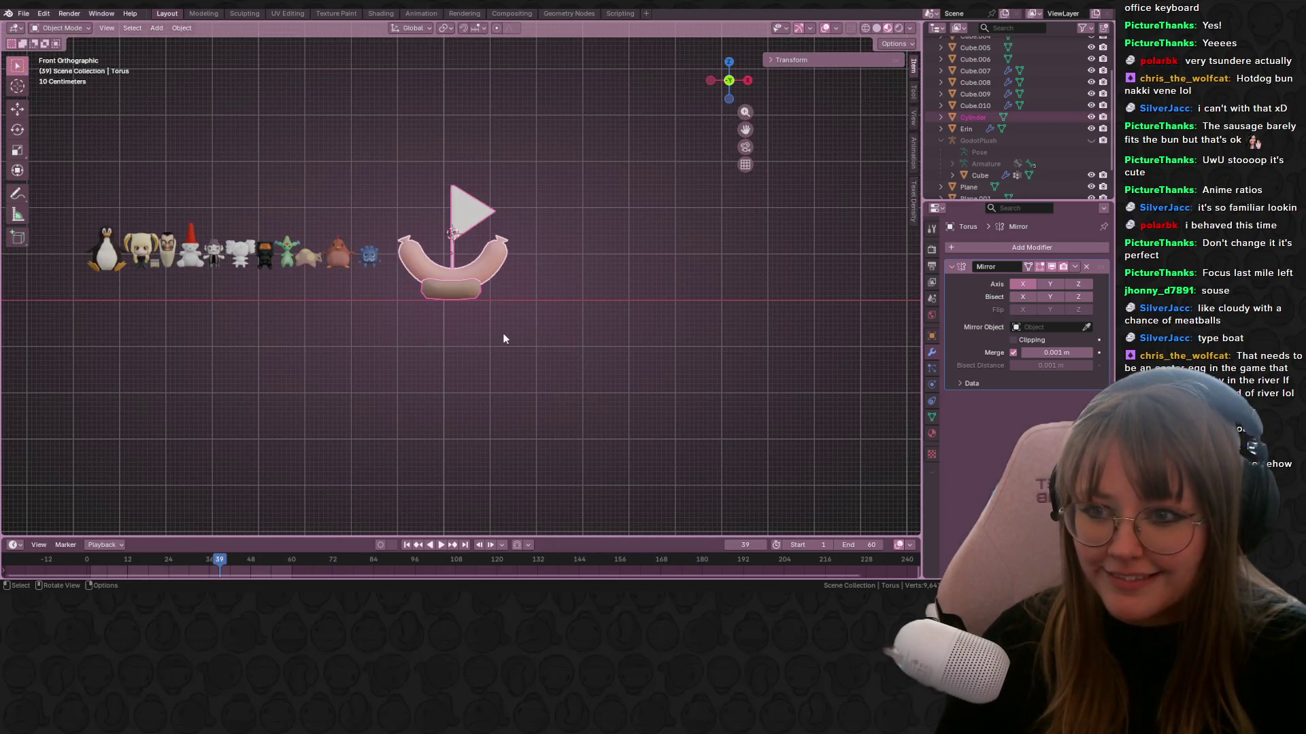
scroll(502, 339, "up", 3)
middle_click_drag(533, 318, 797, 340, "shift")
key("s")
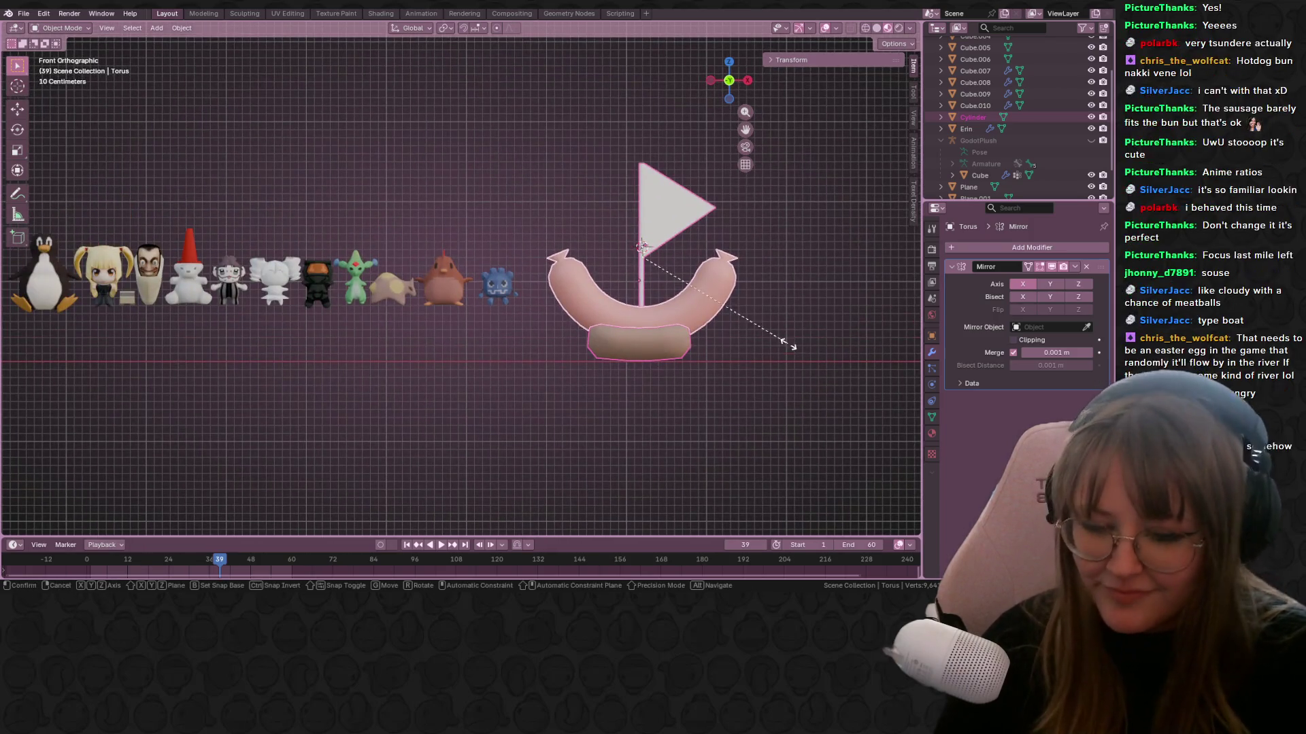
left_click(704, 283)
mouse_move(733, 265)
middle_mouse_down("shift")
mouse_move(852, 323)
mouse_move(675, 350)
middle_mouse_up("shift")
Move the boat to the left end of the plush row and shrink it to sit beside the penguin.
key("h")
key("alt+h")
middle_click_drag(692, 405, 776, 437, "shift")
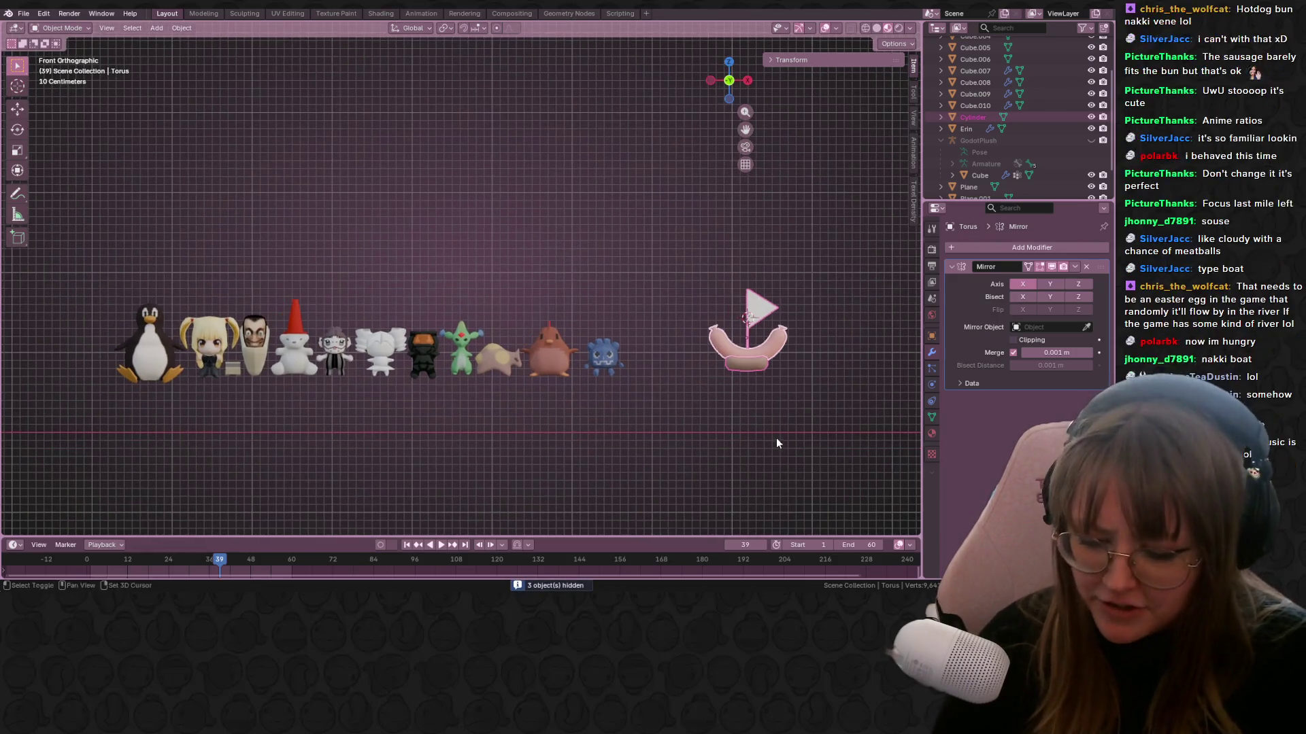
key("g")
left_click(123, 409)
middle_click_drag(287, 373, 523, 340, "shift")
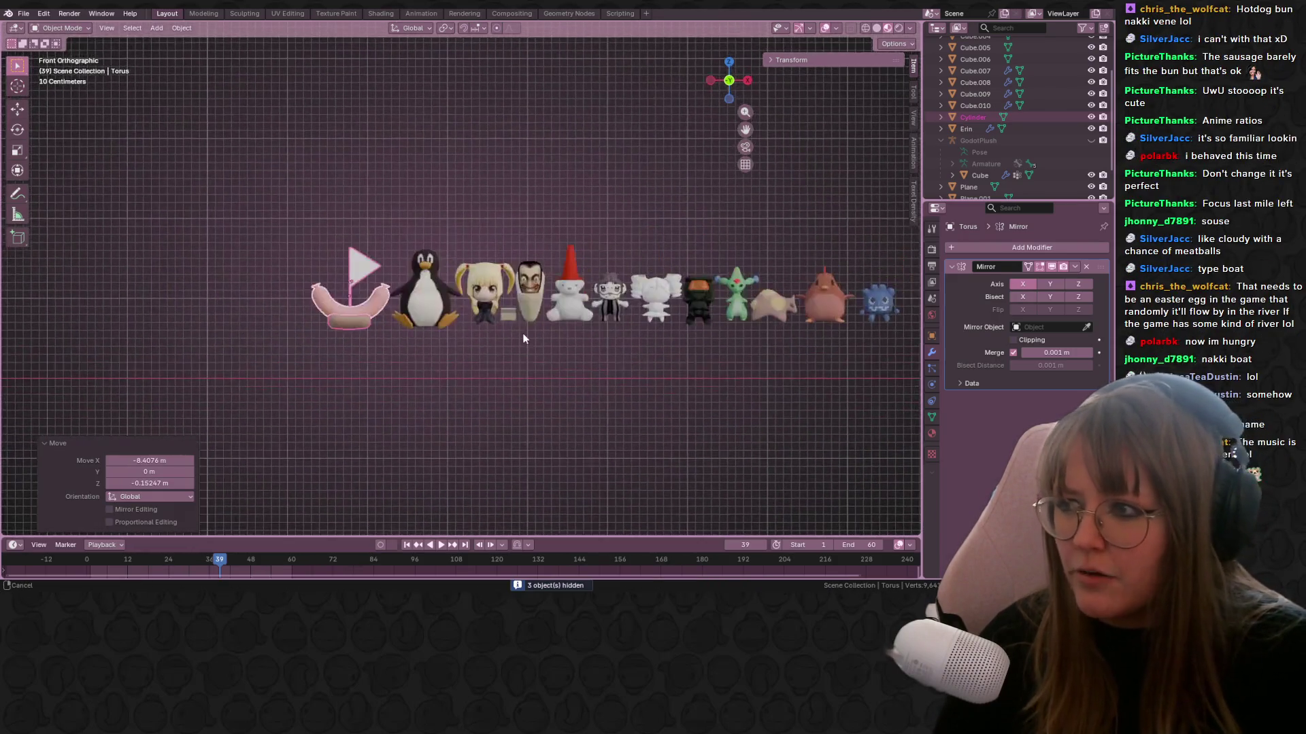
scroll(524, 340, "up", 2)
scroll(438, 300, "up", 1)
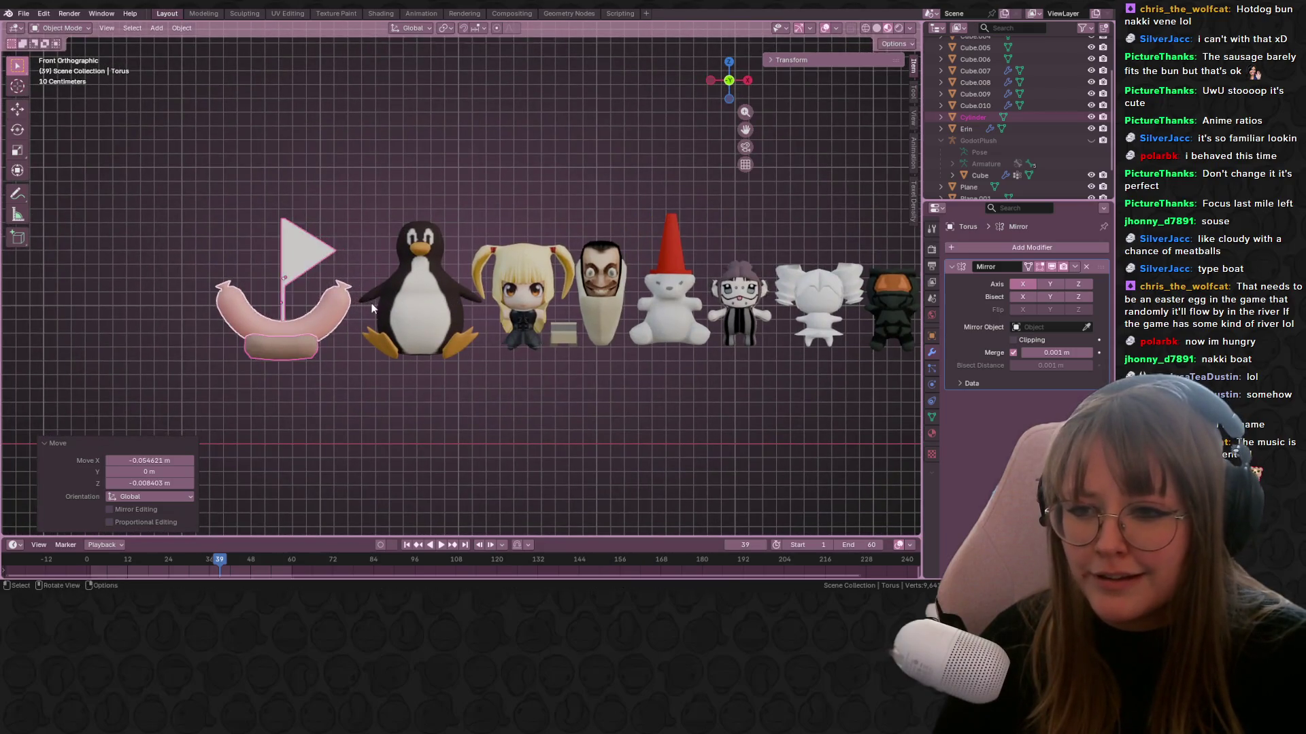
key("s")
left_click(336, 306)
key("g")
left_click(398, 306)
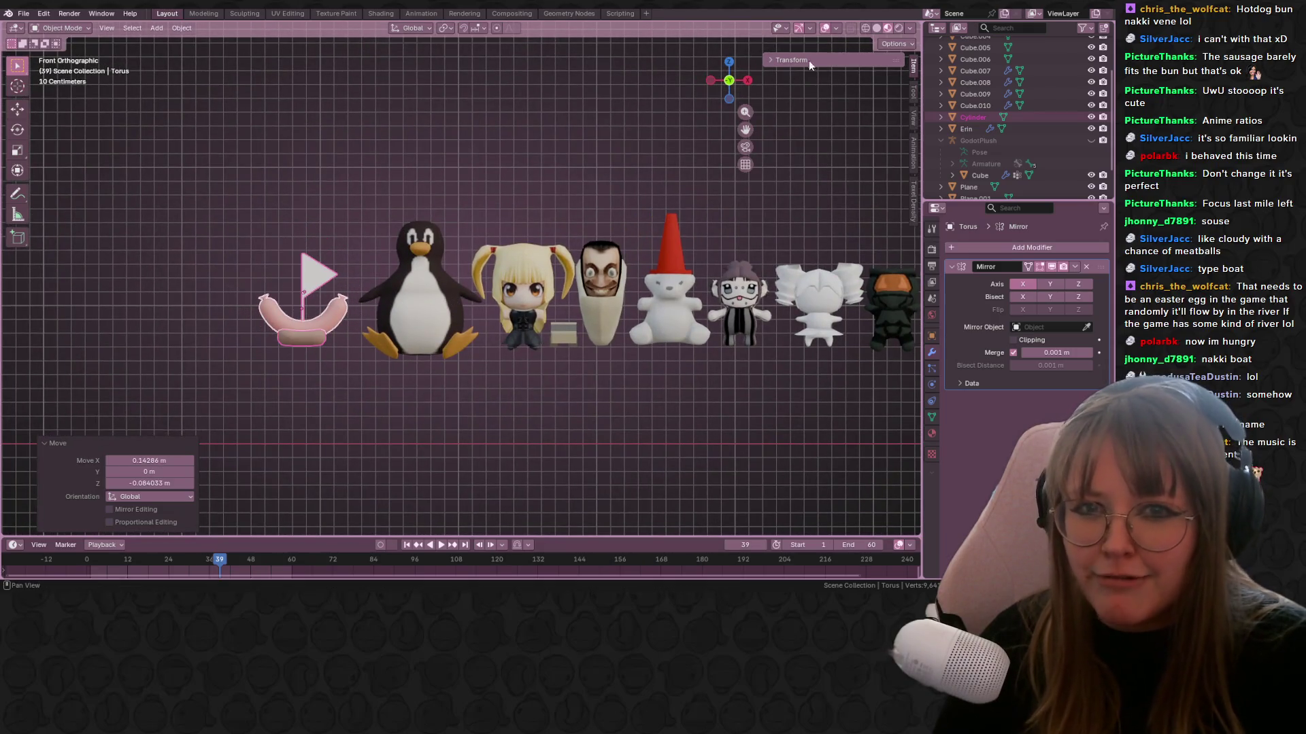
From the top view, rotate the boat to its new heading, enlarge it and move it back into the row.
left_click(729, 62)
key("r")
left_click(360, 160)
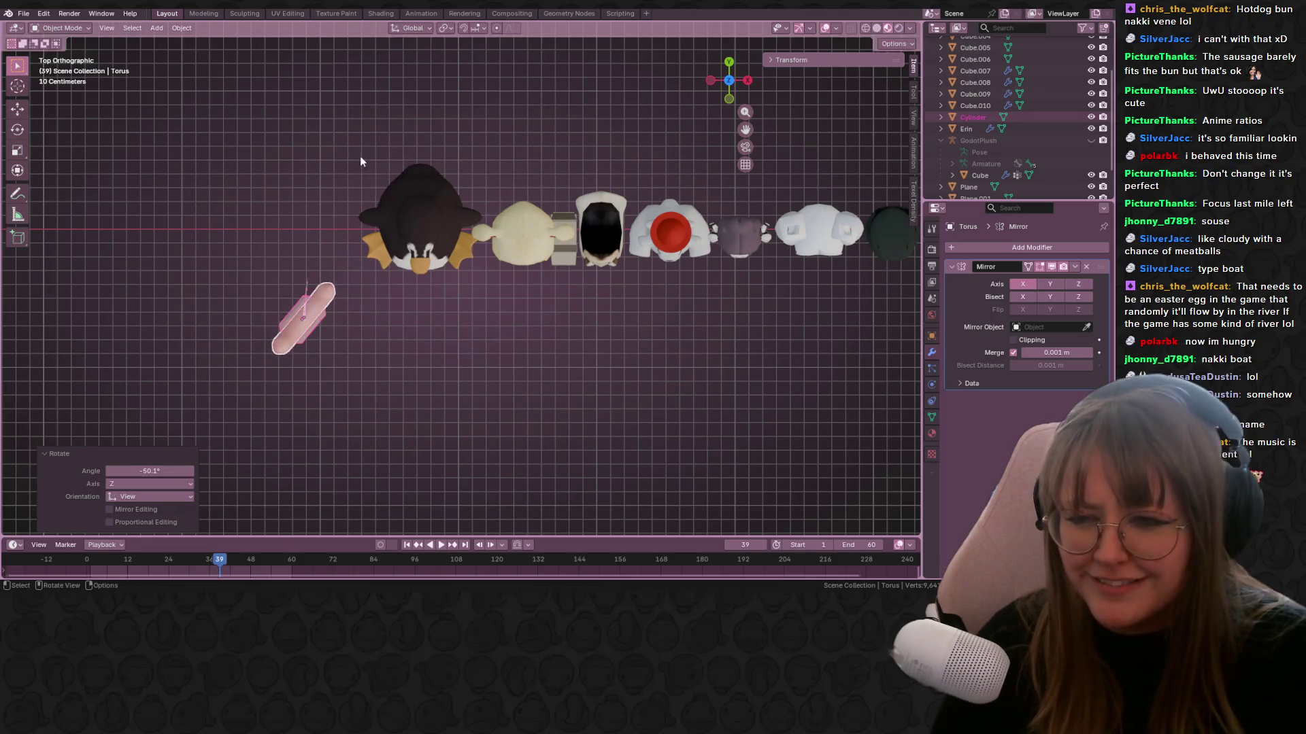
key("s")
left_click(554, 201)
key("g")
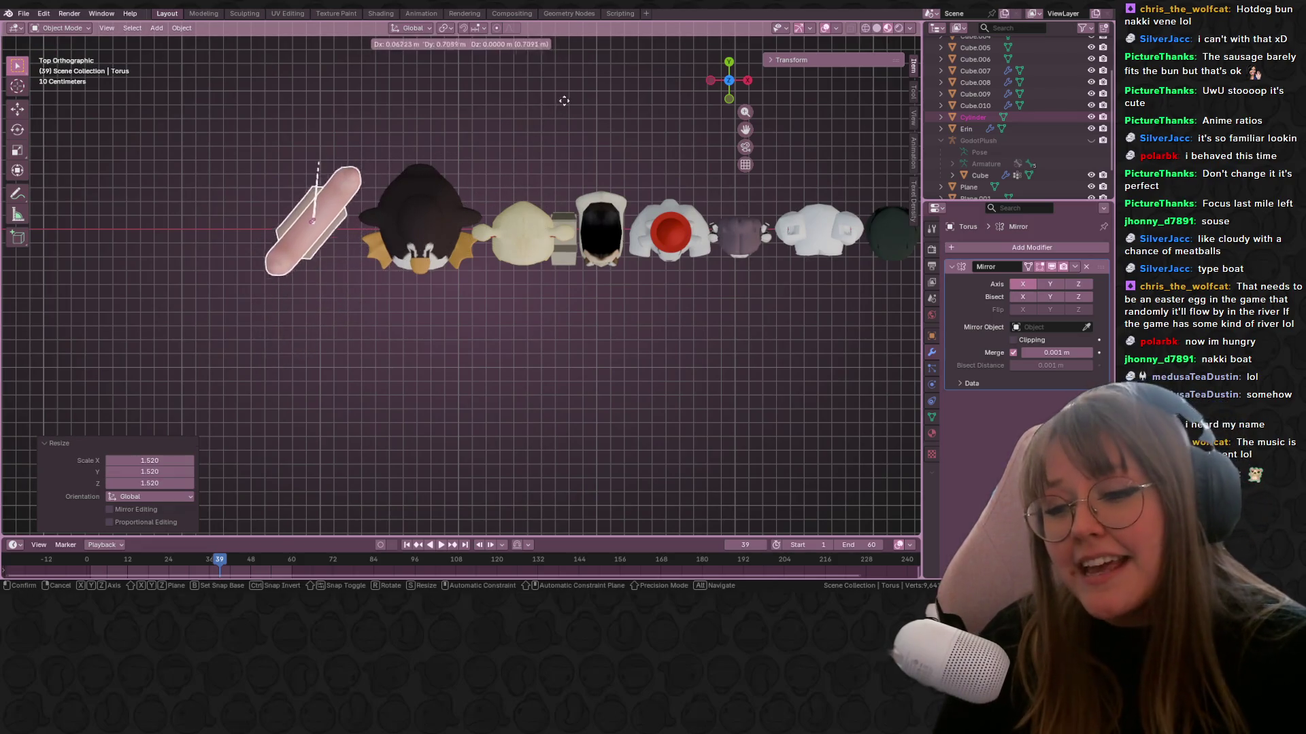
left_click(564, 100)
left_click(728, 97)
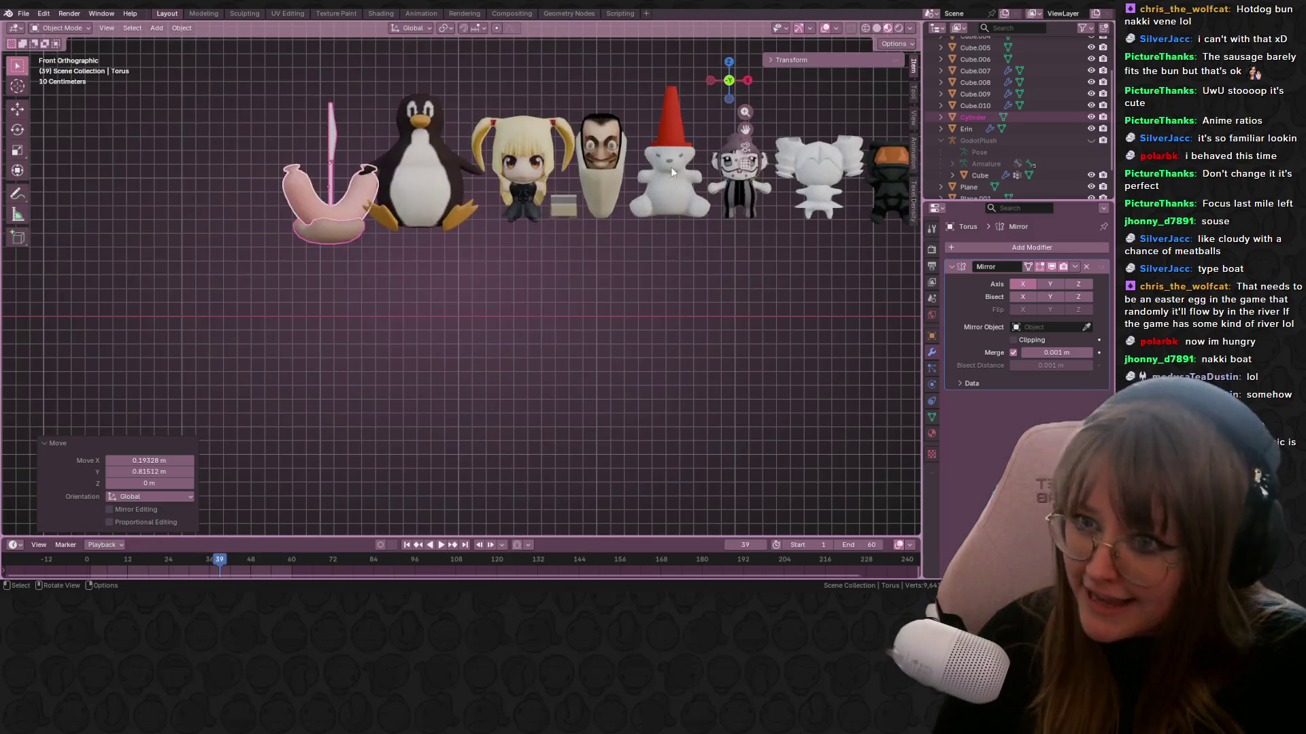
In front view, select the pink boat pieces and adjust their height along Z beside the penguin.
key("Tab")
scroll(502, 240, "down", 2)
key("Tab")
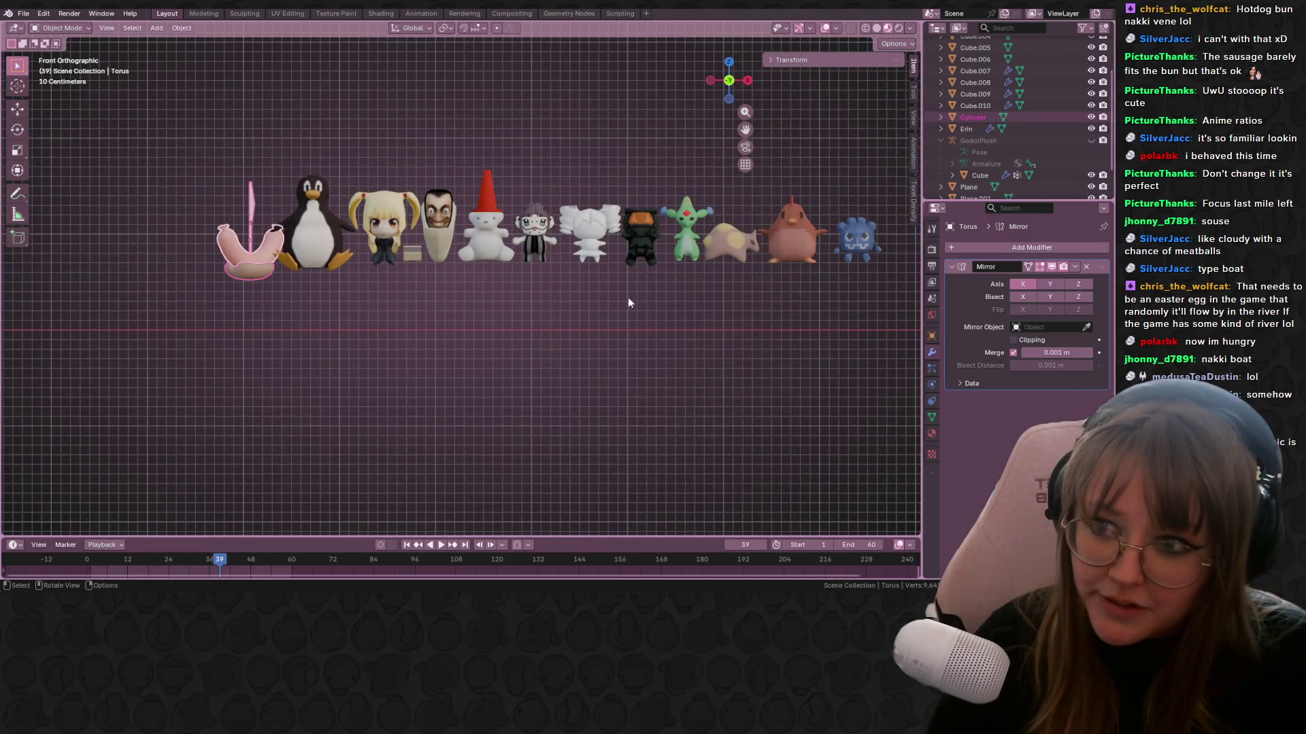
scroll(576, 377, "down", 2)
scroll(601, 376, "up", 2)
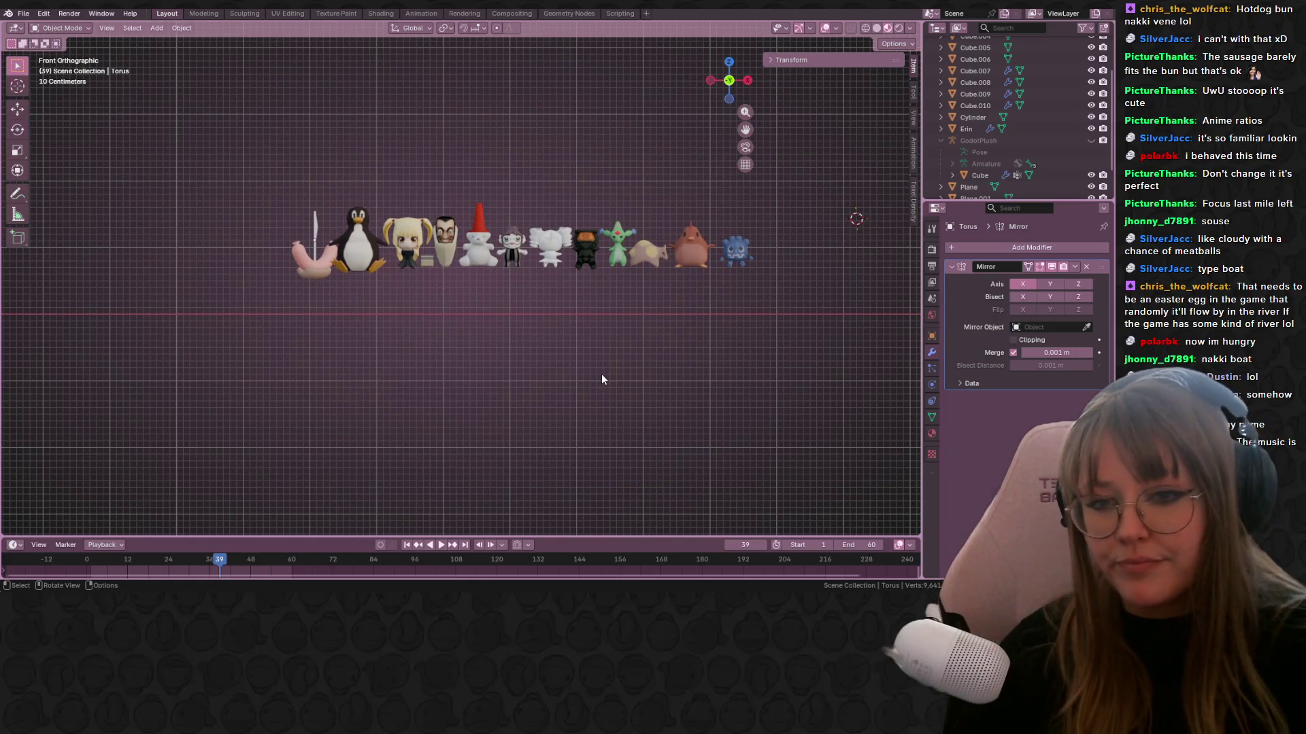
scroll(483, 303, "up", 1)
mouse_move(231, 160)
left_mouse_down()
mouse_move(251, 263)
mouse_move(294, 317)
left_mouse_up()
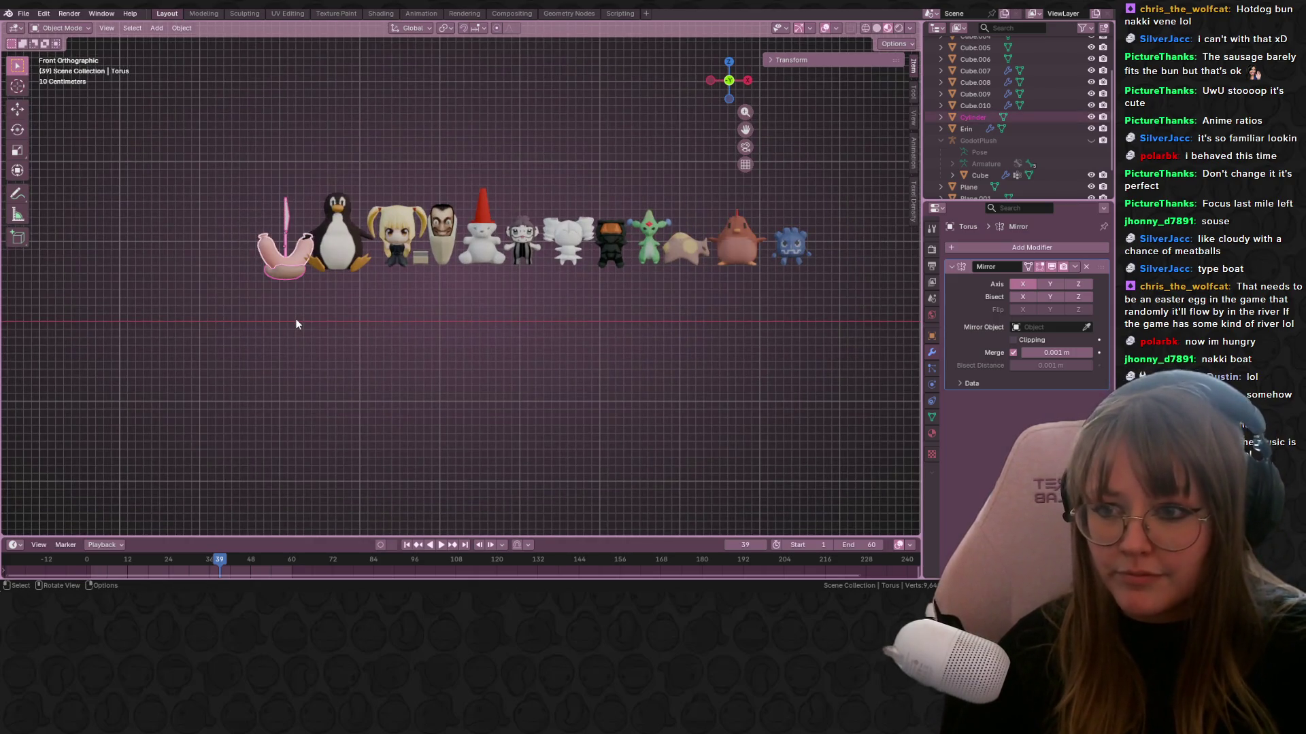
key("g")
key("z")
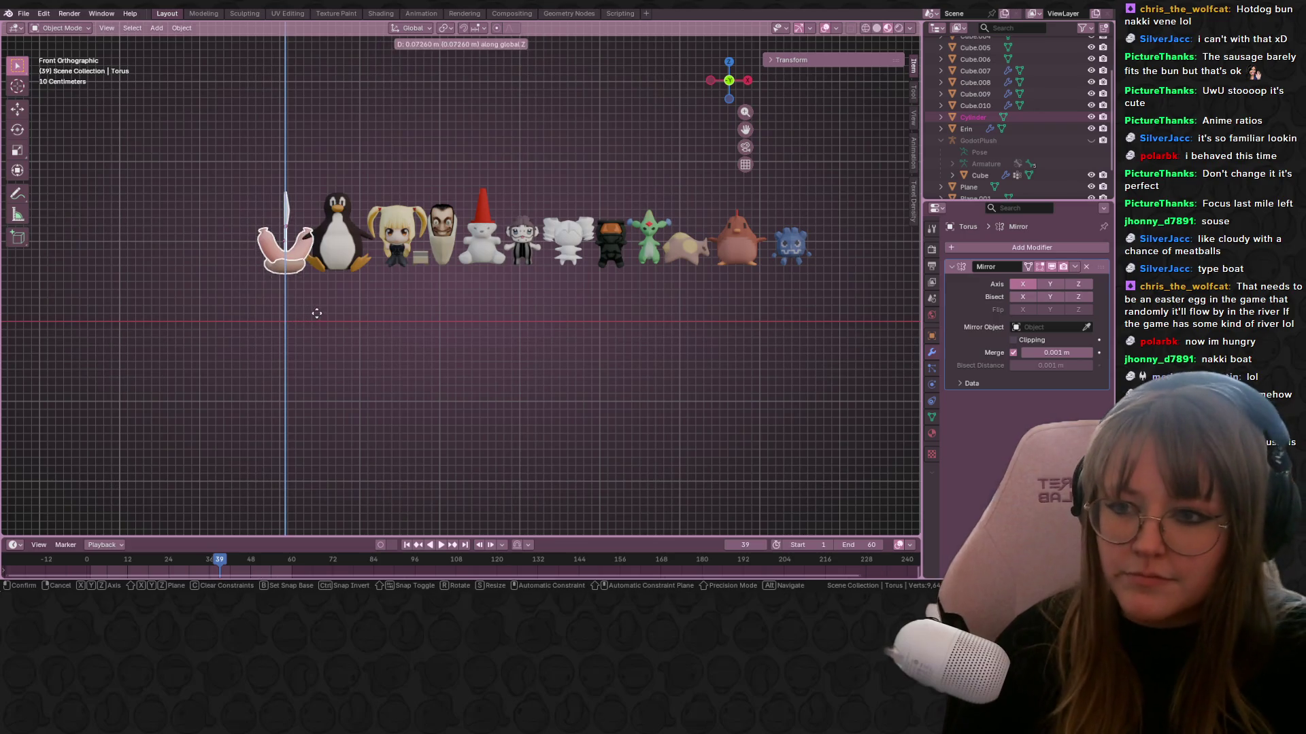
left_click(327, 308)
left_click(505, 393)
scroll(632, 370, "up", 2)
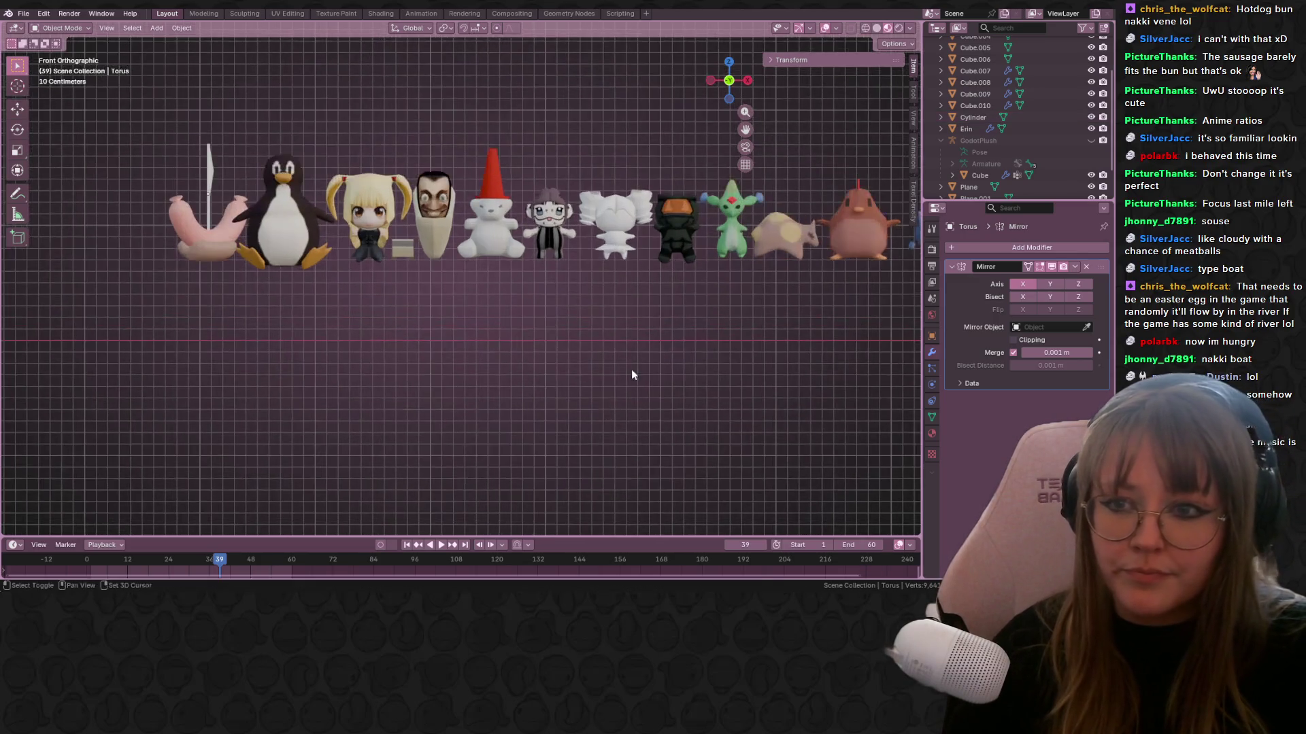
scroll(567, 444, "up", 1)
scroll(556, 441, "down", 1)
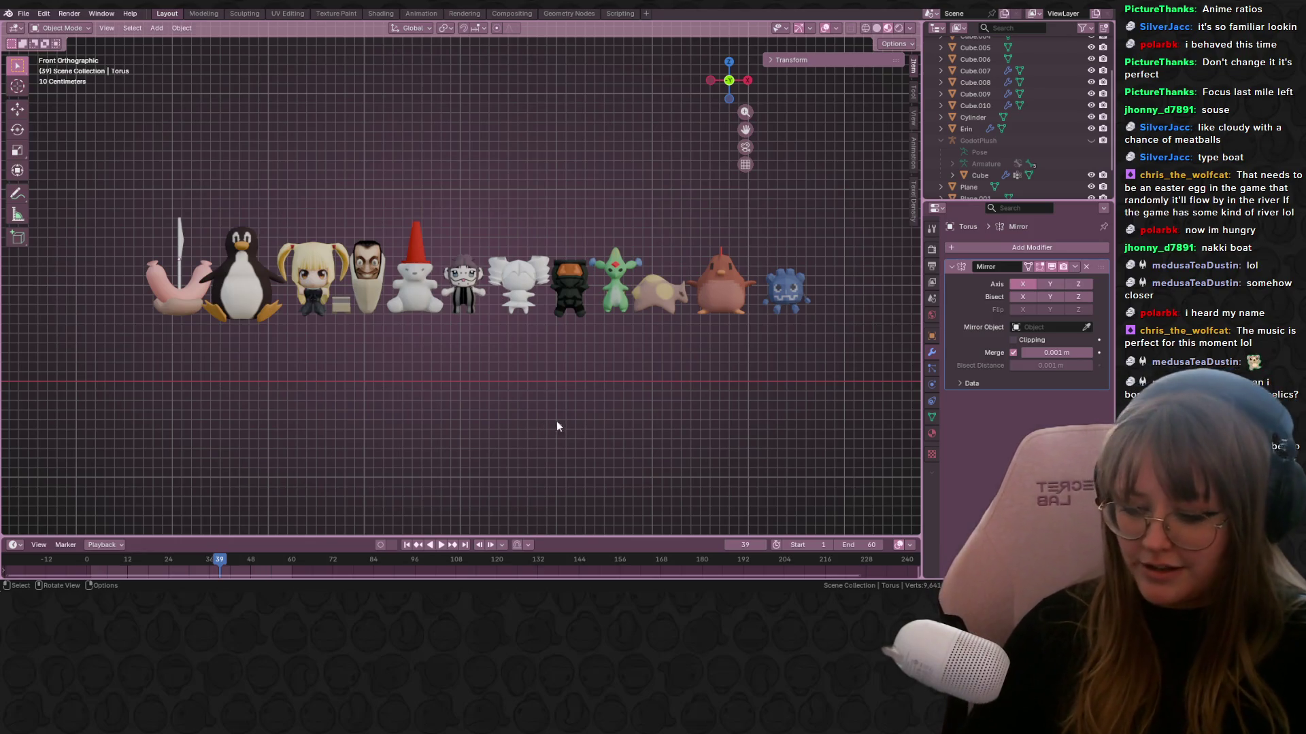
Save StreamPlushies.blend and return to the straight front view of the lineup.
middle_click_drag(557, 422, 638, 403)
key("ctrl+s")
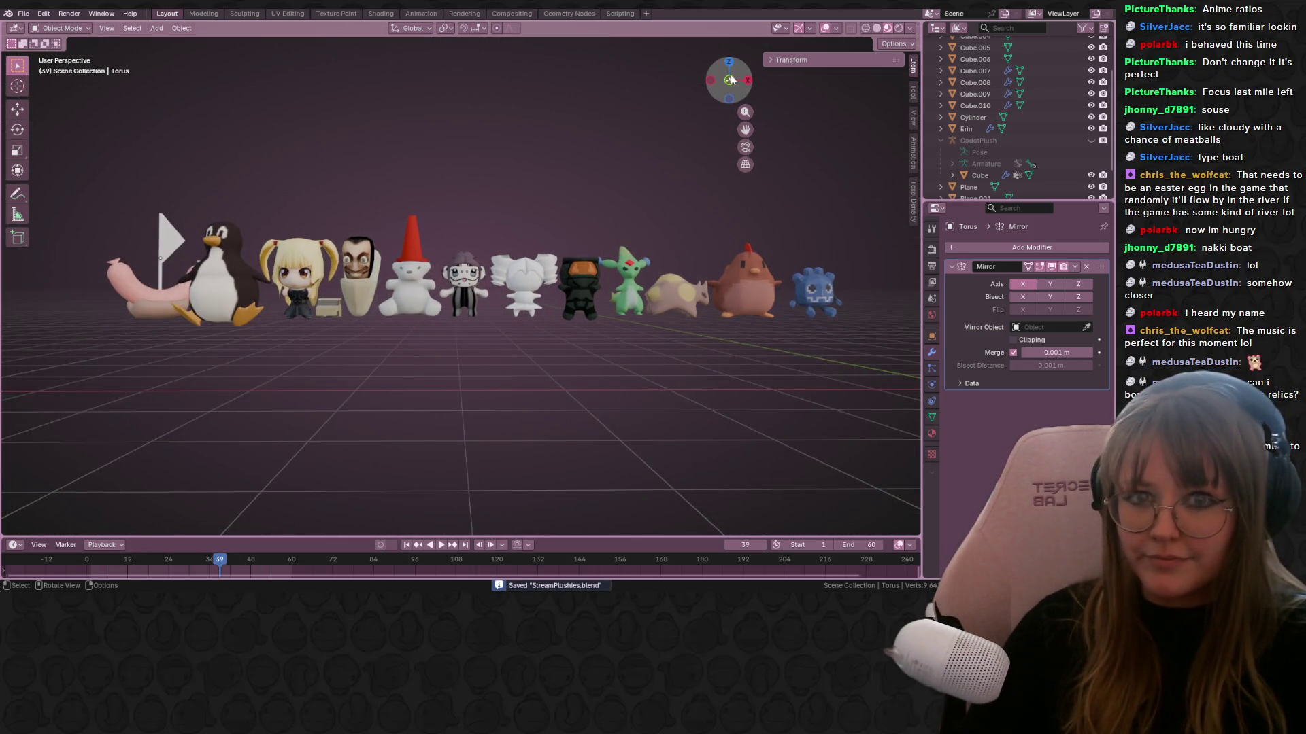
left_click(729, 80)
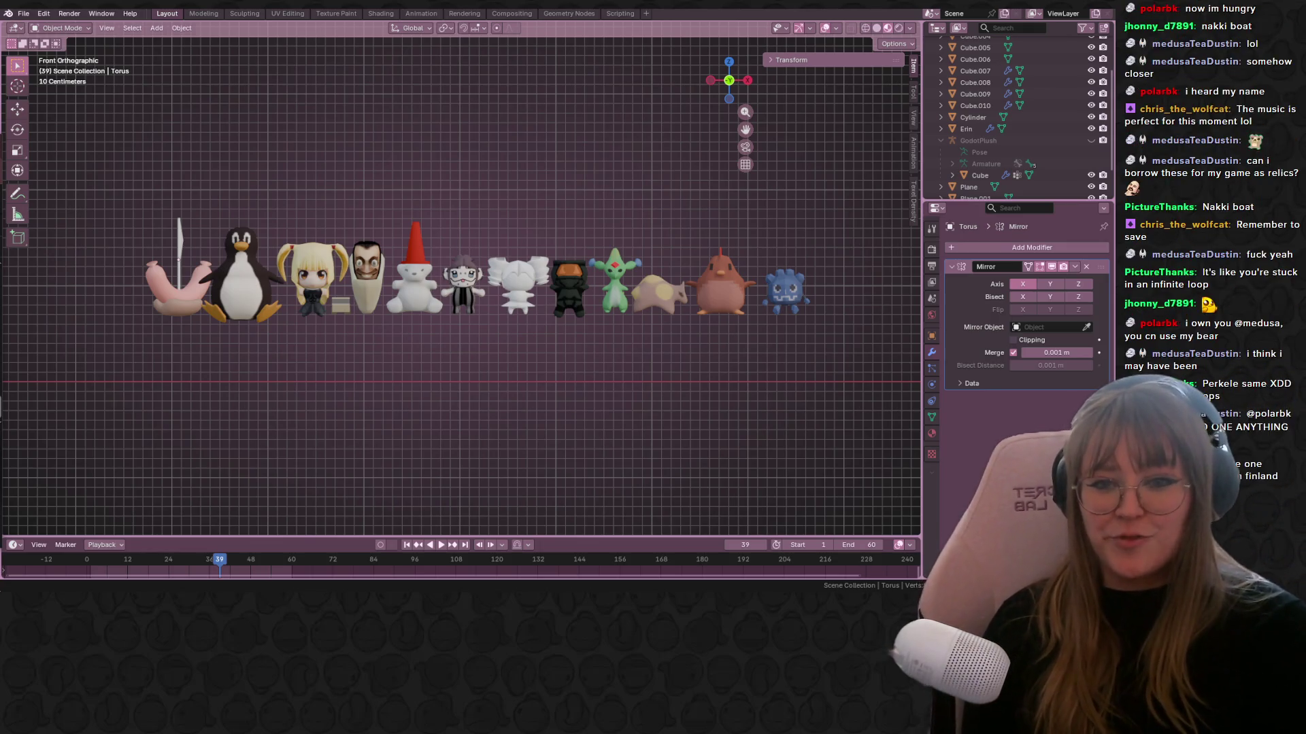
scroll(327, 290, "up", 2)
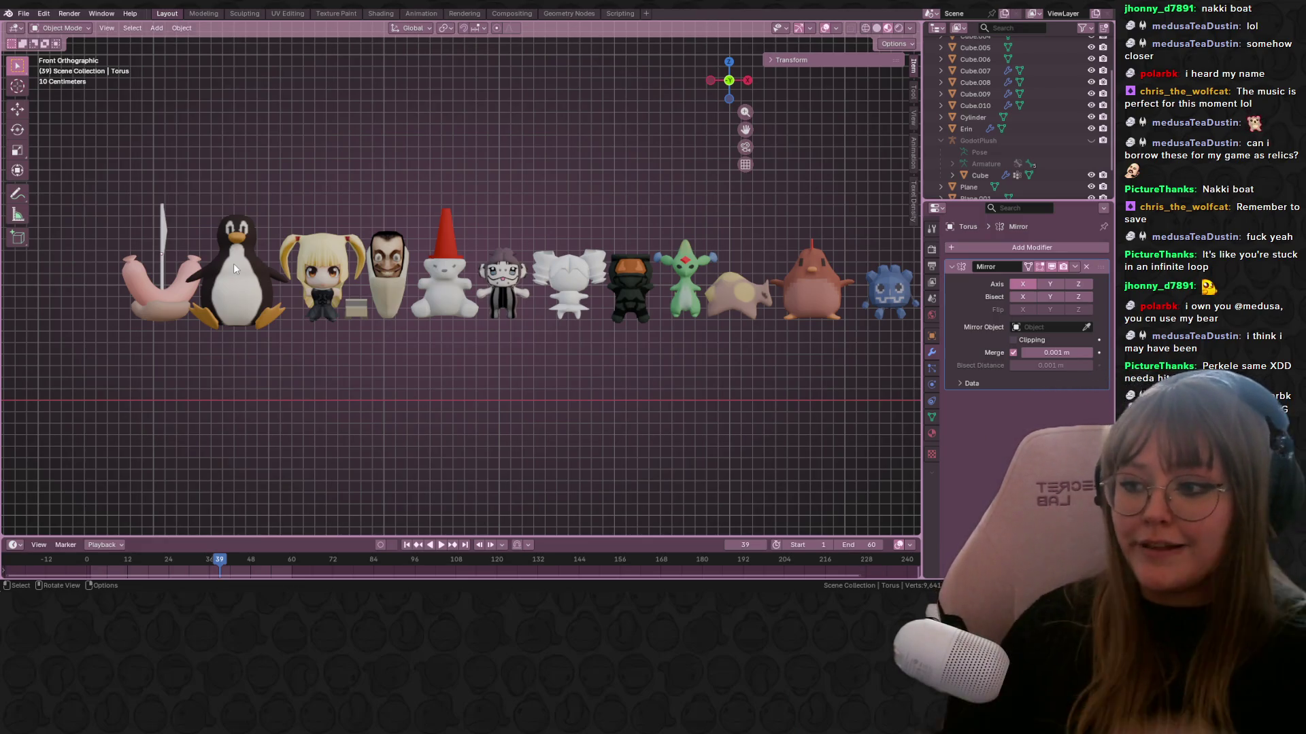
scroll(500, 388, "up", 1)
mouse_move(500, 388)
middle_mouse_down("shift")
mouse_move(610, 329)
mouse_move(489, 329)
middle_mouse_up("shift")
scroll(522, 310, "up", 2)
scroll(611, 324, "up", 1)
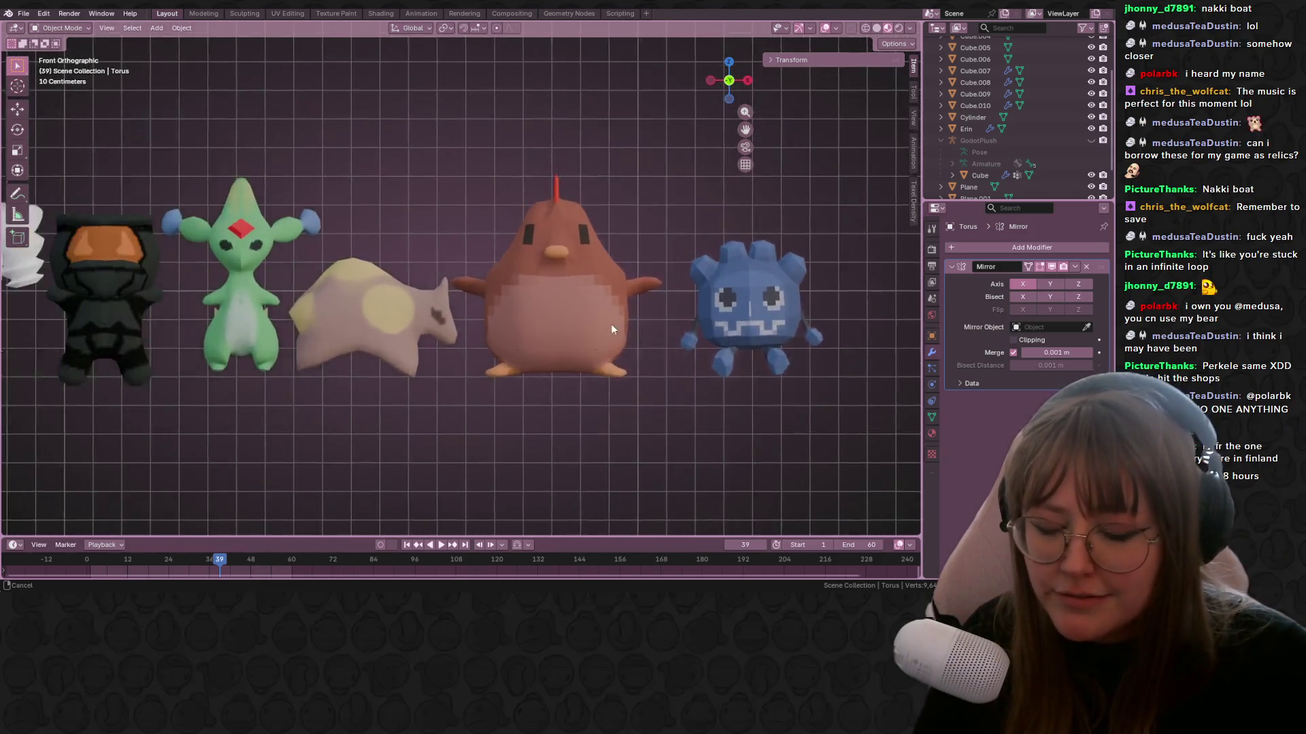
middle_click_drag(610, 324, 467, 308, "shift")
middle_click_drag(367, 325, 369, 351)
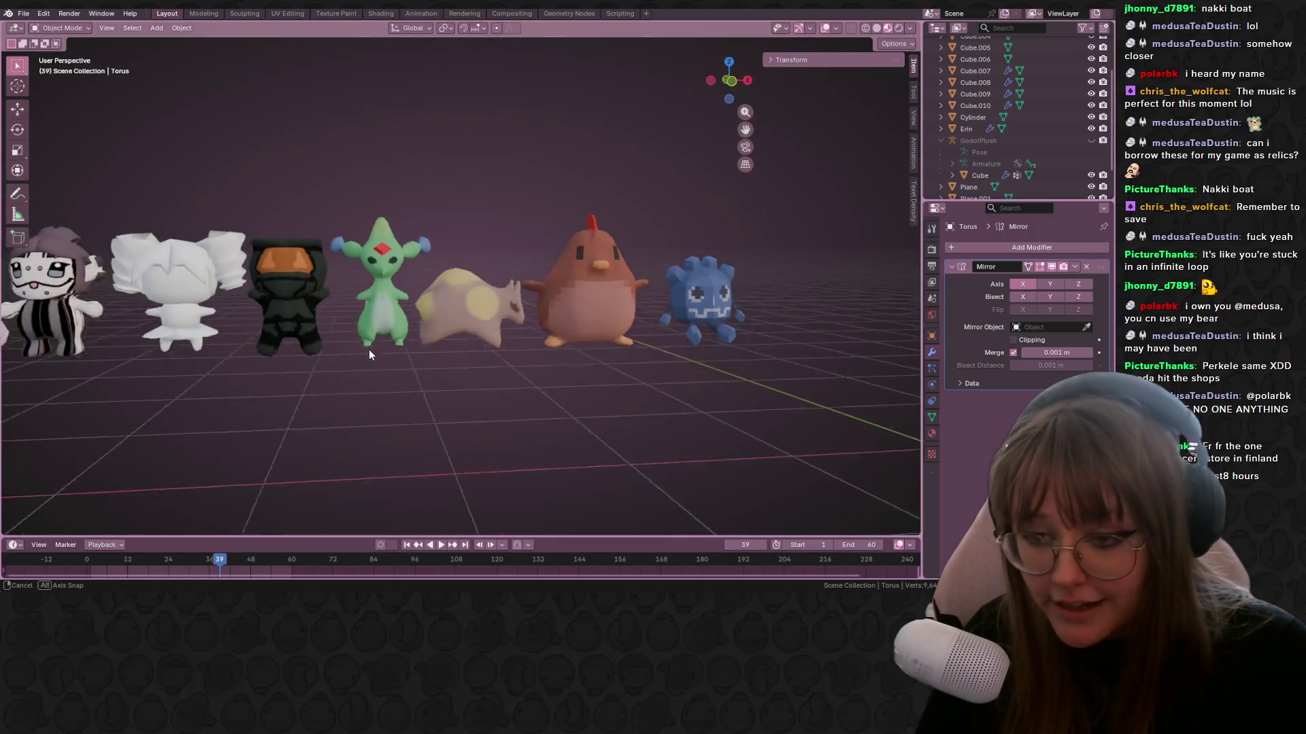